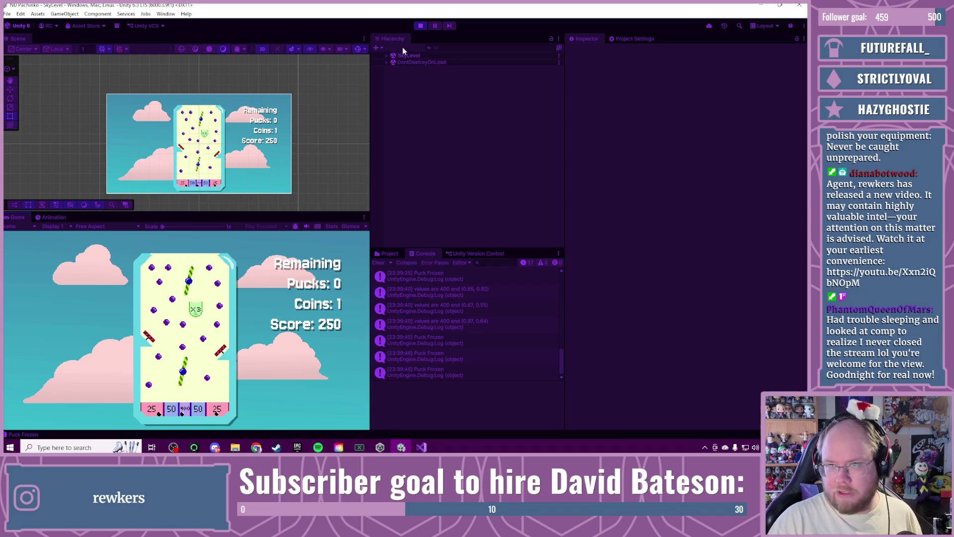
Step: Stop Play mode so SkyLevel returns to edit mode, and show the project's assets
{"action": "left_click", "coordinate": [420, 26]}
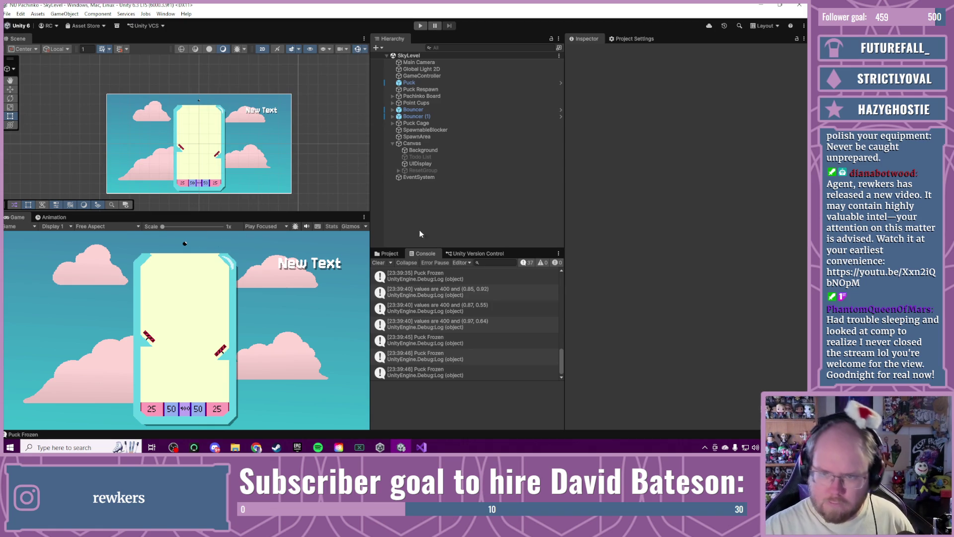
{"action": "left_click", "coordinate": [388, 254]}
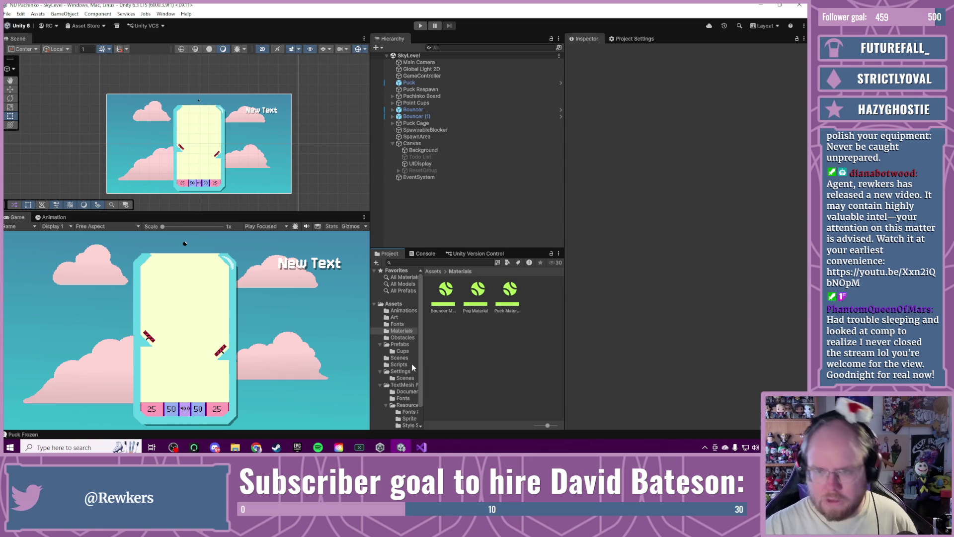
Step: Open the Assets > Scenes folder, then open and dismiss the SkyLevel scene's context menu
{"action": "left_click", "coordinate": [402, 358]}
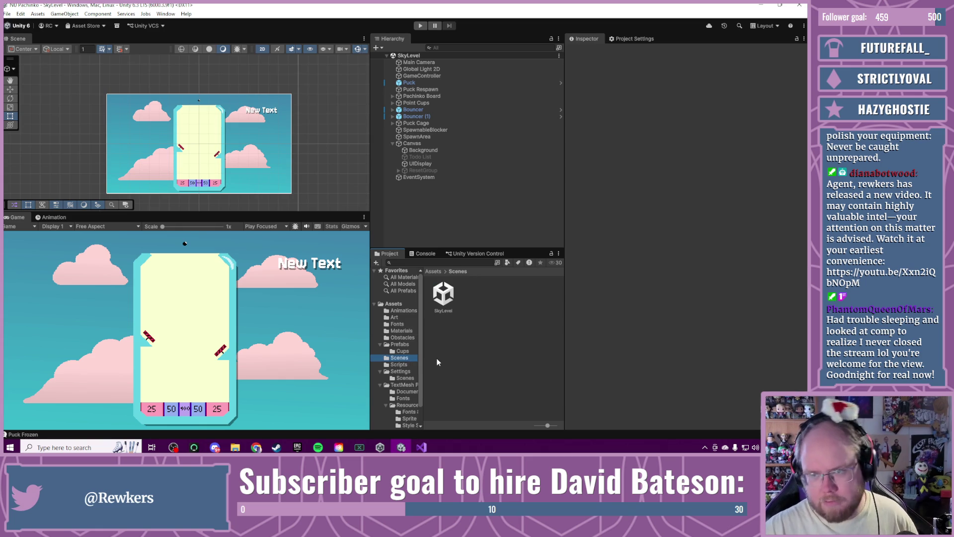
{"action": "right_click", "coordinate": [440, 293]}
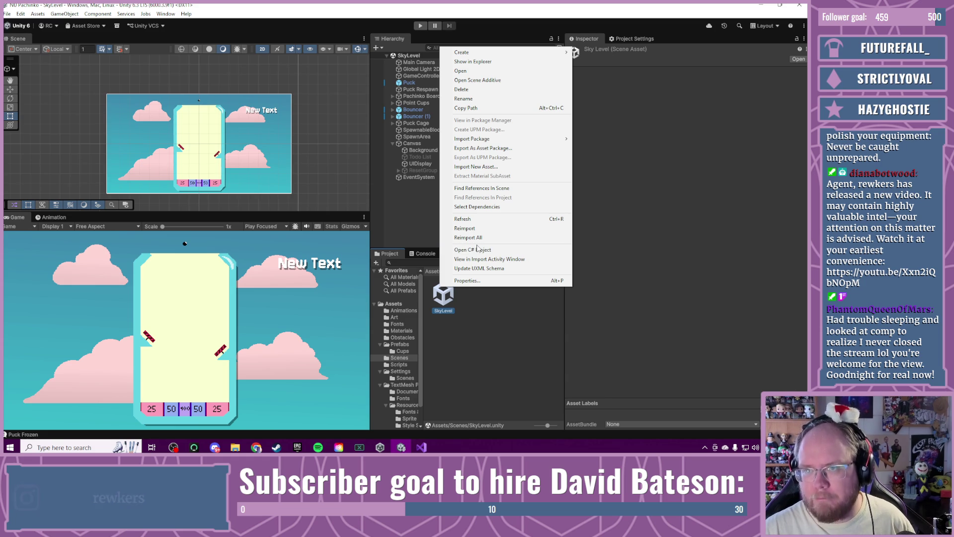
{"action": "left_click", "coordinate": [476, 249]}
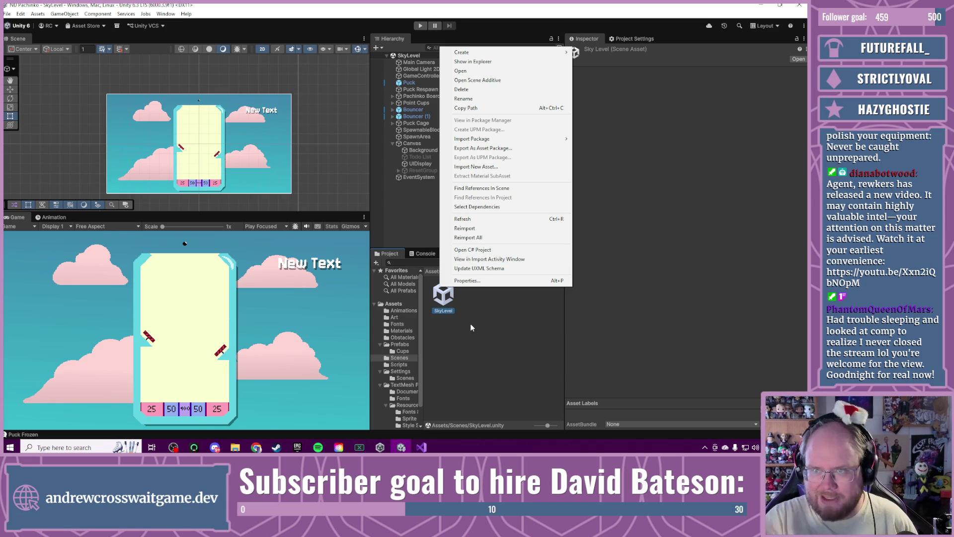
{"action": "left_click", "coordinate": [470, 323]}
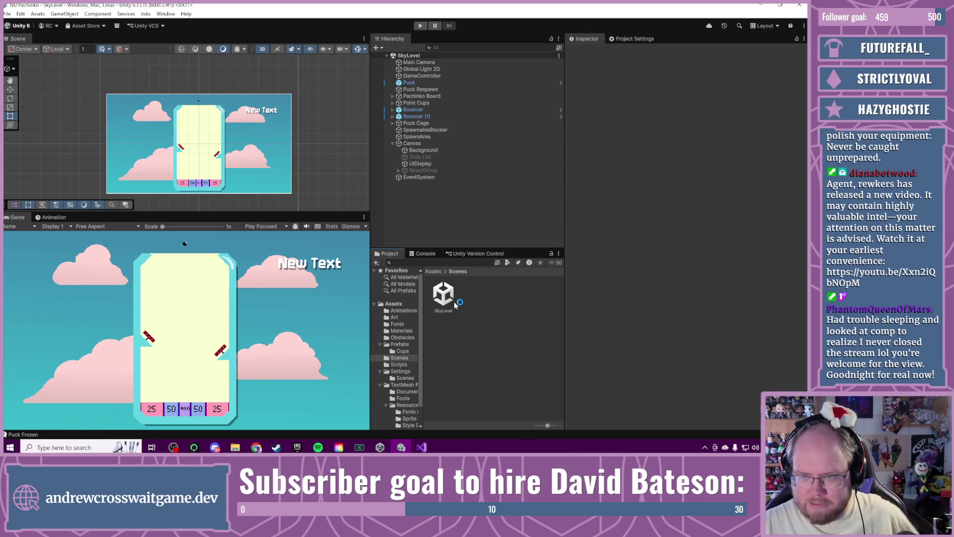
Step: Duplicate the SkyLevel scene with Ctrl+D and open the copy, SkyLevel 1
{"action": "left_click", "coordinate": [454, 301]}
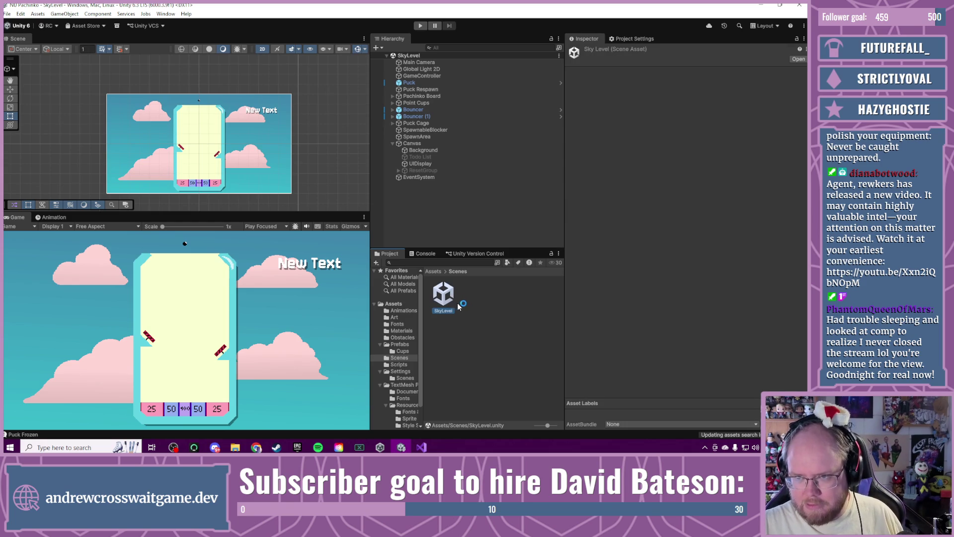
{"action": "key", "text": "ctrl+d"}
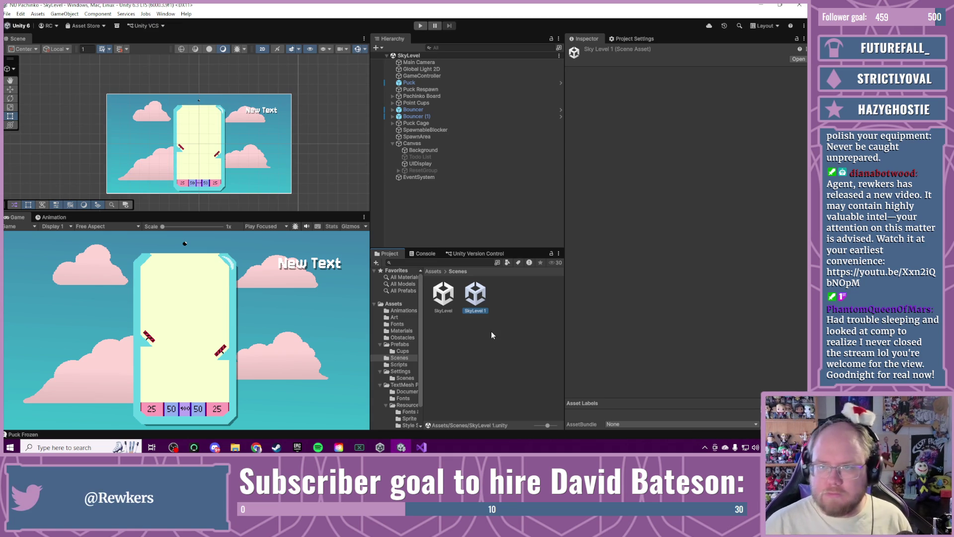
{"action": "double_click", "coordinate": [478, 296]}
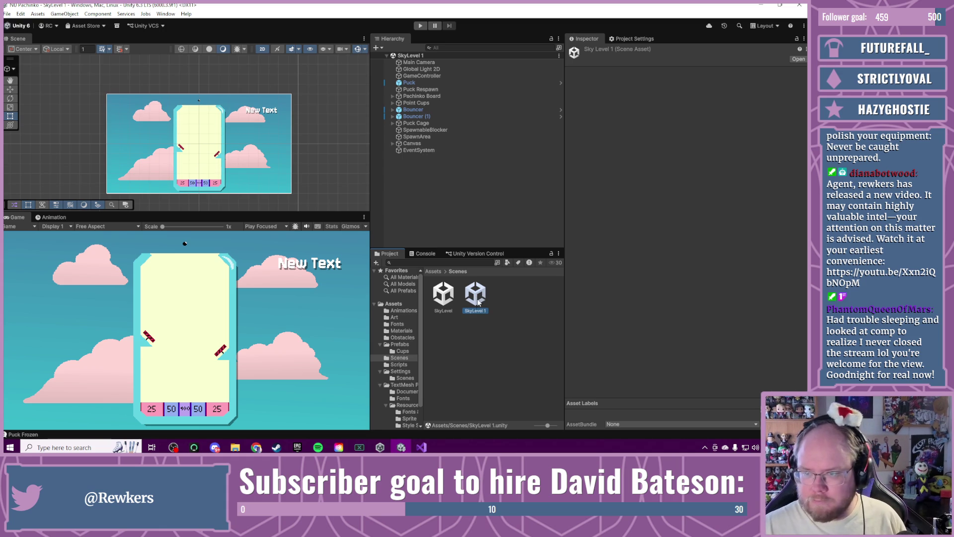
Step: Rename the copied scene from SkyLevel 1 to SpaceLevel
{"action": "left_click", "coordinate": [475, 311]}
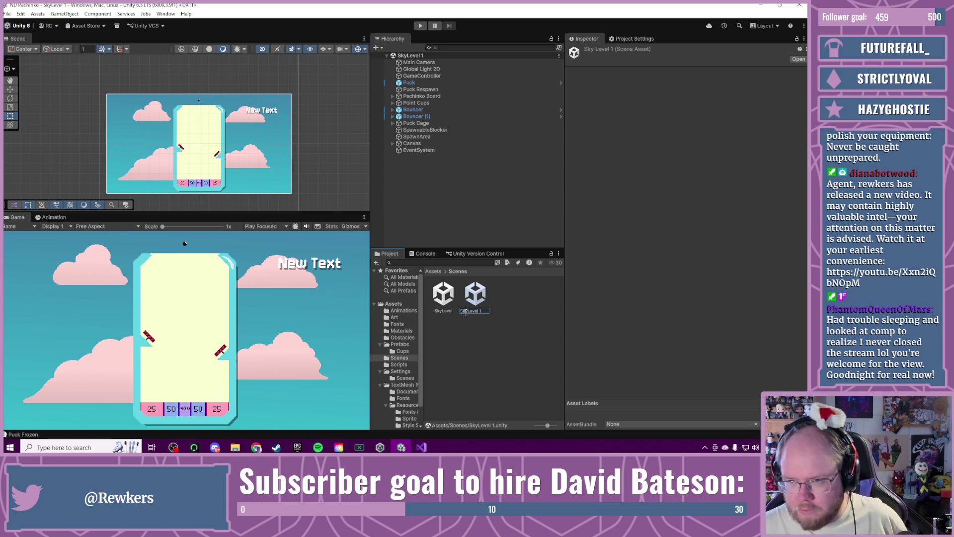
{"action": "type", "text": "pace"}
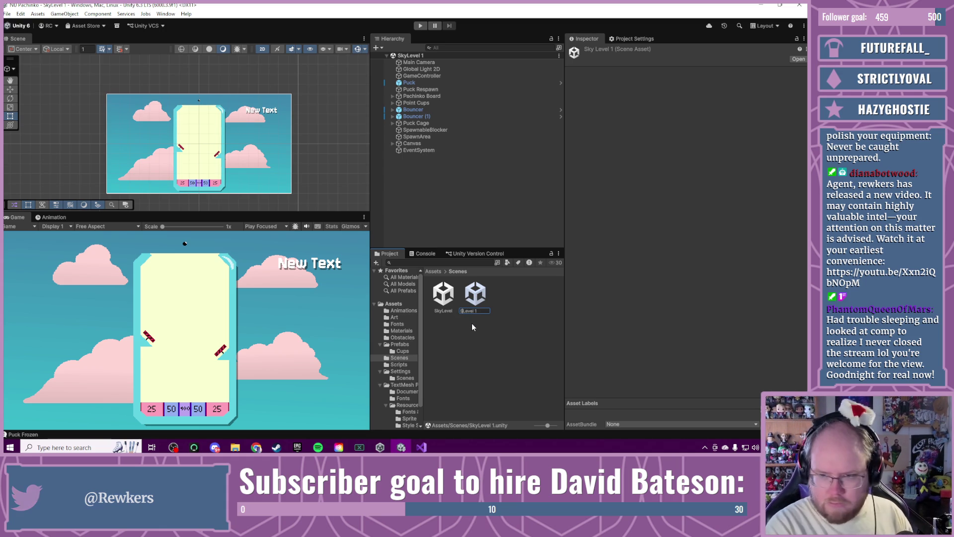
{"action": "key", "text": "Return"}
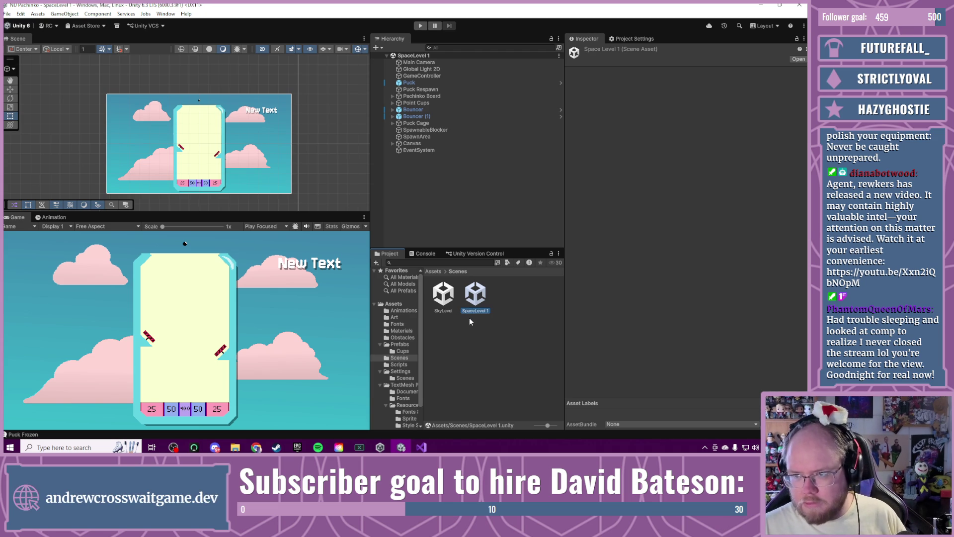
{"action": "key", "text": "F2"}
{"action": "key", "text": "BackSpace"}
{"action": "key", "text": "BackSpace"}
{"action": "key", "text": "Return"}
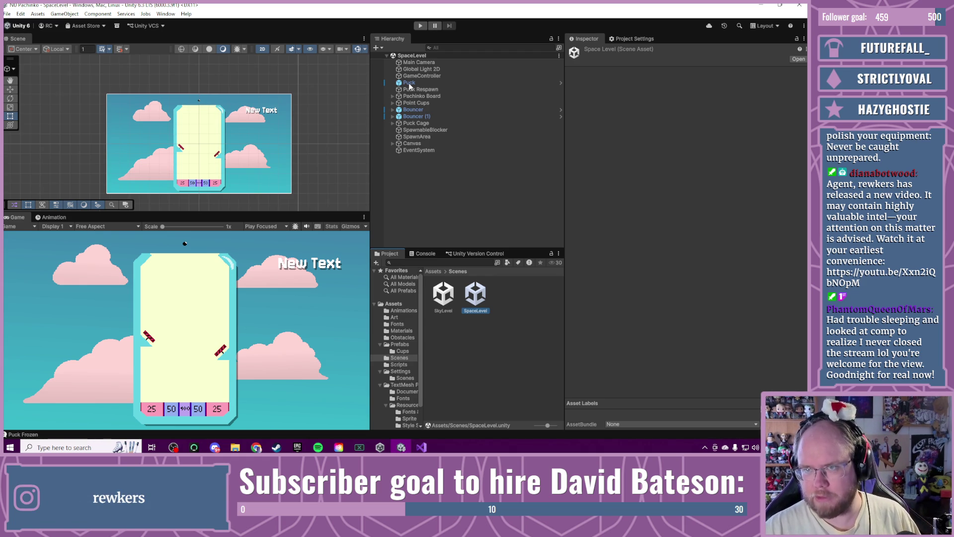
{"action": "left_click", "coordinate": [409, 83]}
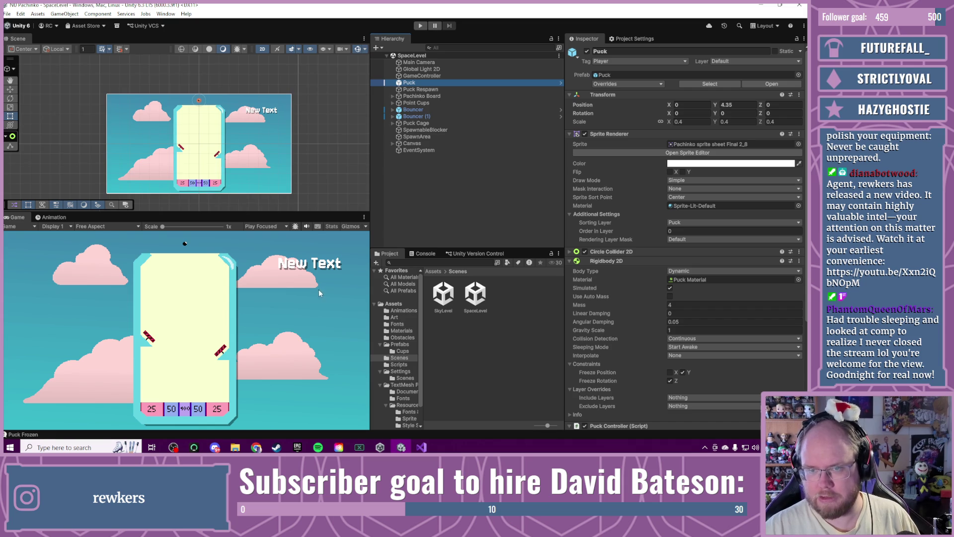
Step: Set the canvas Background's Source Image to sprite Pachinko sprite sheet Final 2_17
{"action": "left_click", "coordinate": [280, 173]}
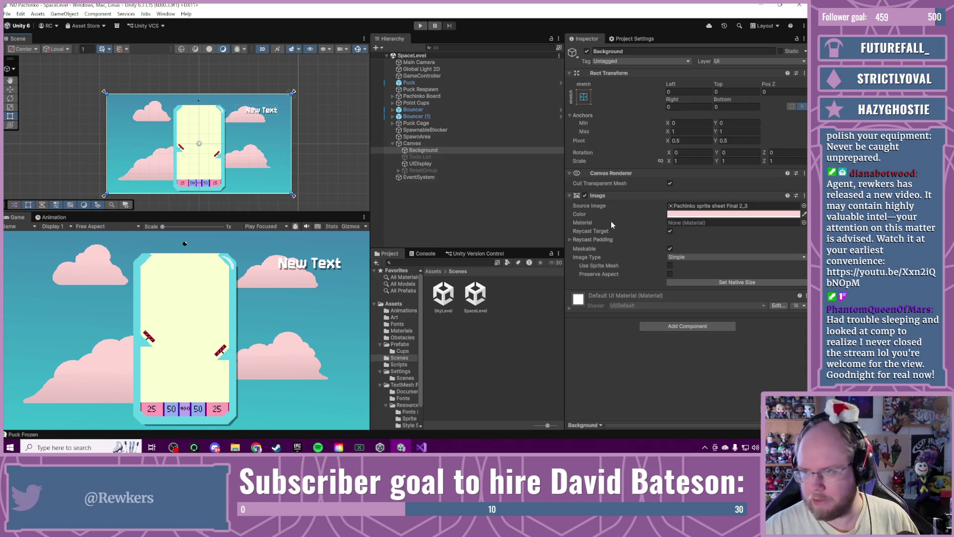
{"action": "left_click", "coordinate": [804, 205]}
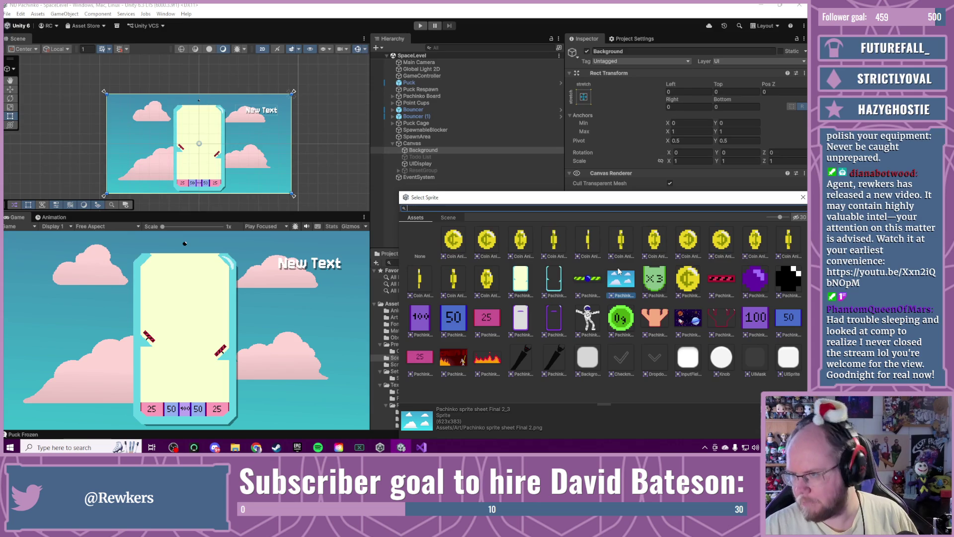
{"action": "double_click", "coordinate": [681, 316]}
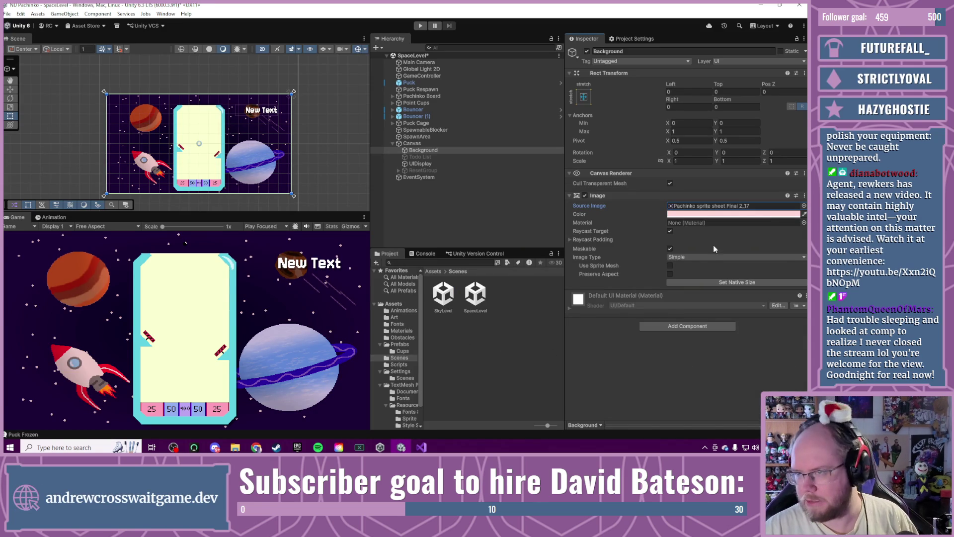
Step: Tint the Background pure white (FFFFFF) and readjust the panel widths
{"action": "left_click", "coordinate": [781, 214]}
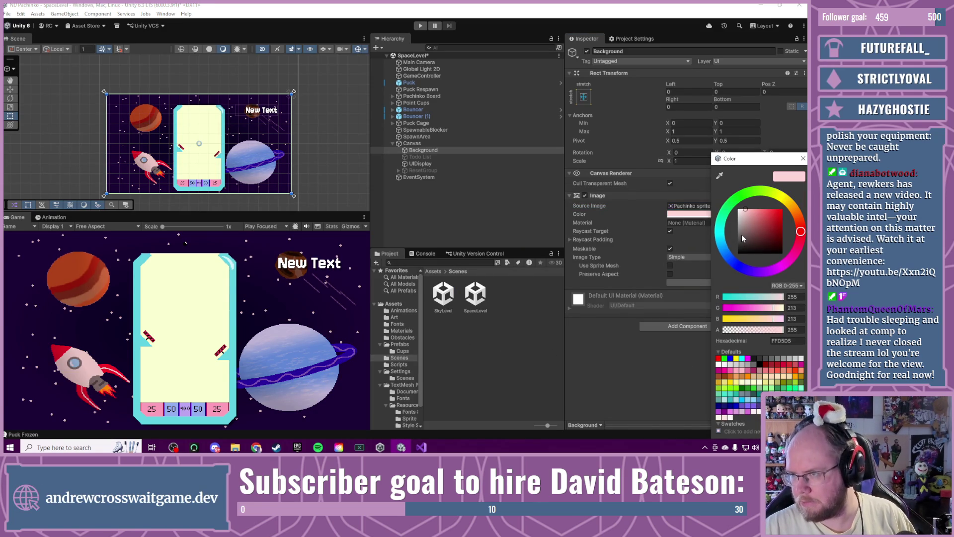
{"action": "left_click_drag", "start_coordinate": [741, 237], "coordinate": [708, 174]}
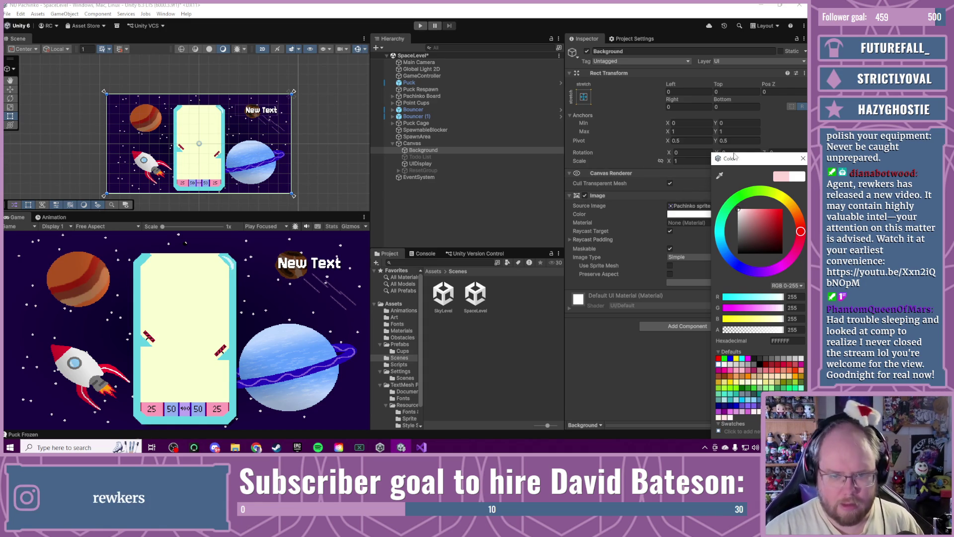
{"action": "left_click", "coordinate": [803, 158]}
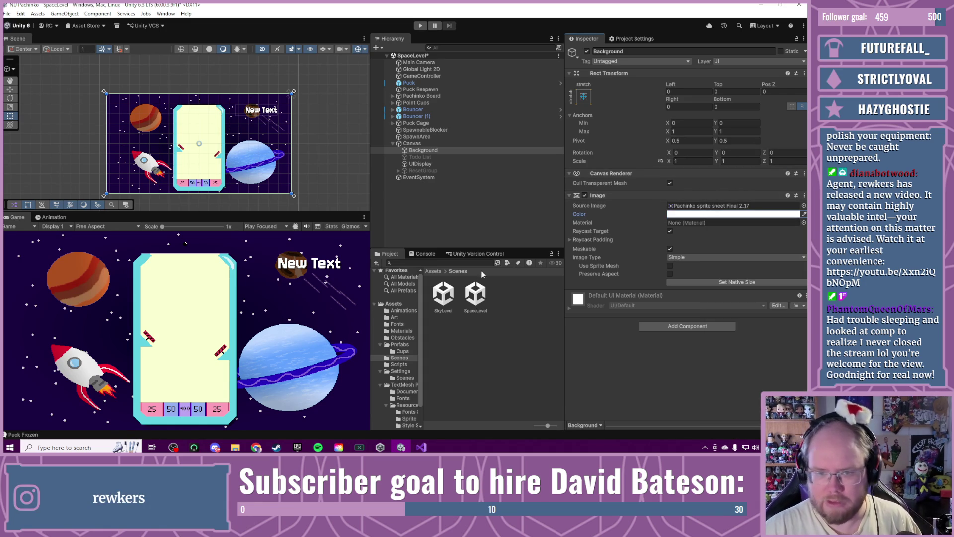
{"action": "mouse_move", "coordinate": [370, 302]}
{"action": "left_mouse_down"}
{"action": "mouse_move", "coordinate": [317, 302]}
{"action": "mouse_move", "coordinate": [459, 318]}
{"action": "mouse_move", "coordinate": [328, 321]}
{"action": "left_mouse_up"}
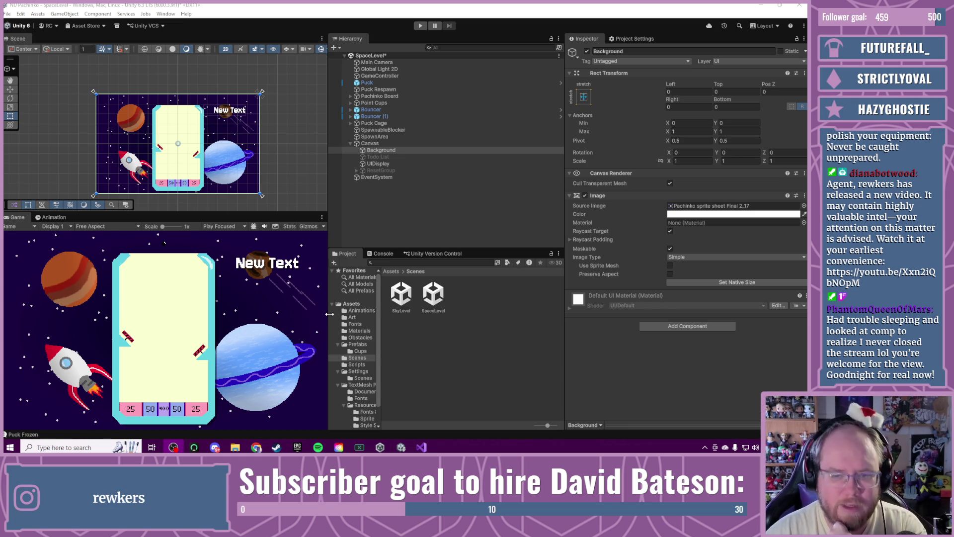
{"action": "left_click_drag", "start_coordinate": [329, 317], "coordinate": [371, 316]}
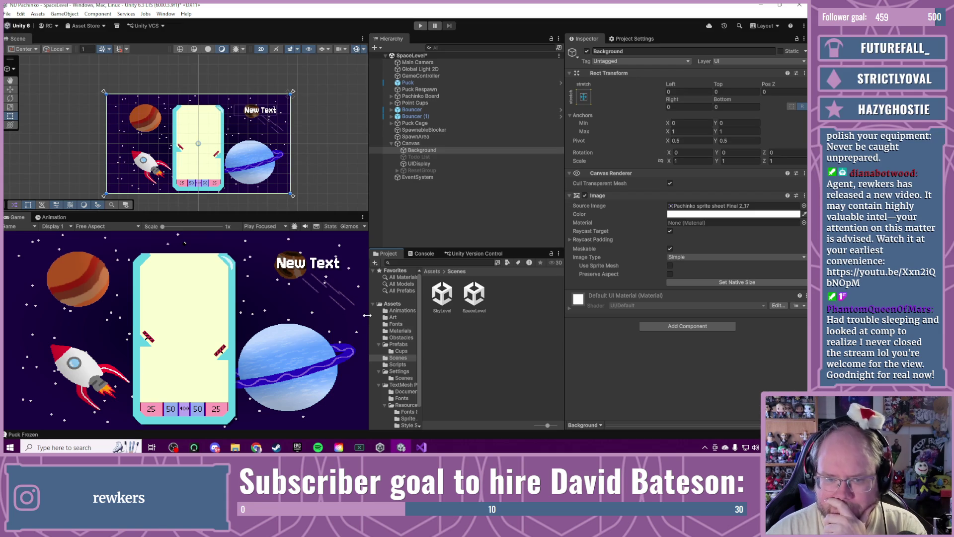
Step: Clear the Console's old log messages and return to the Project tab
{"action": "left_click", "coordinate": [424, 254]}
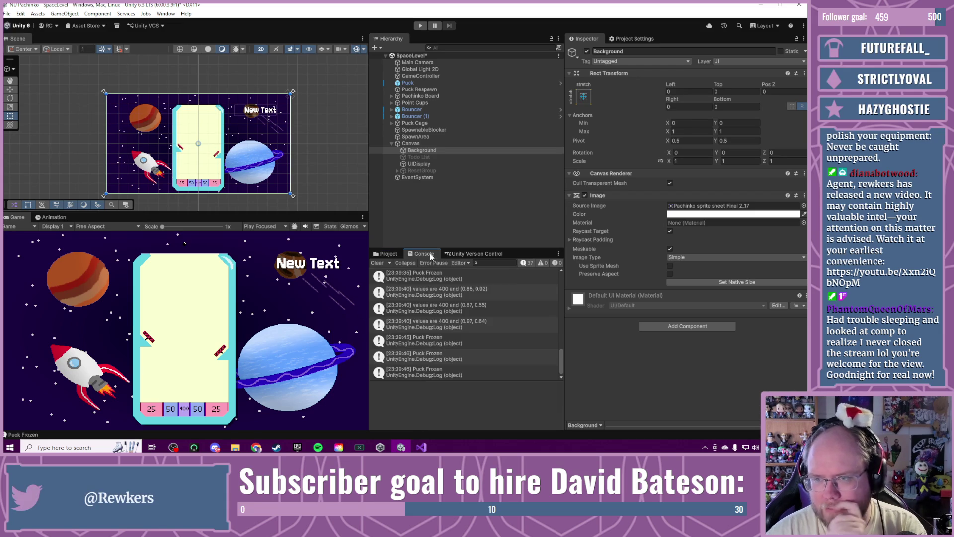
{"action": "left_click", "coordinate": [382, 263]}
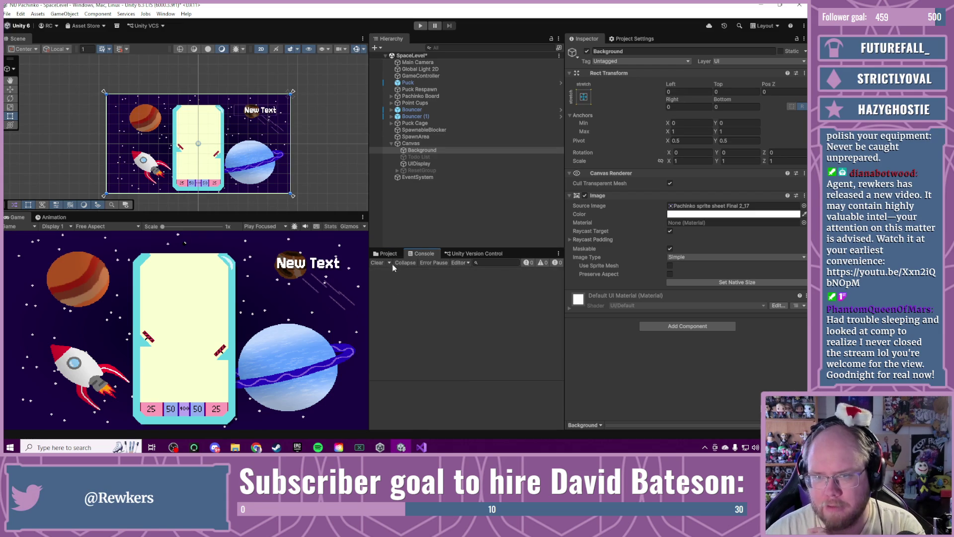
{"action": "left_click", "coordinate": [387, 254]}
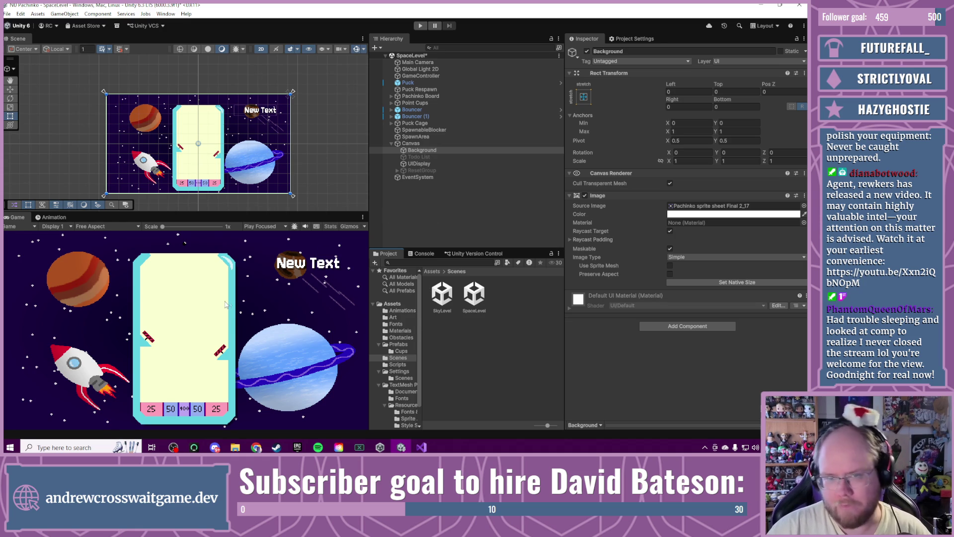
Step: Make the Scene view taller than the Game view and select Pachinko Board Outside
{"action": "left_click", "coordinate": [220, 156]}
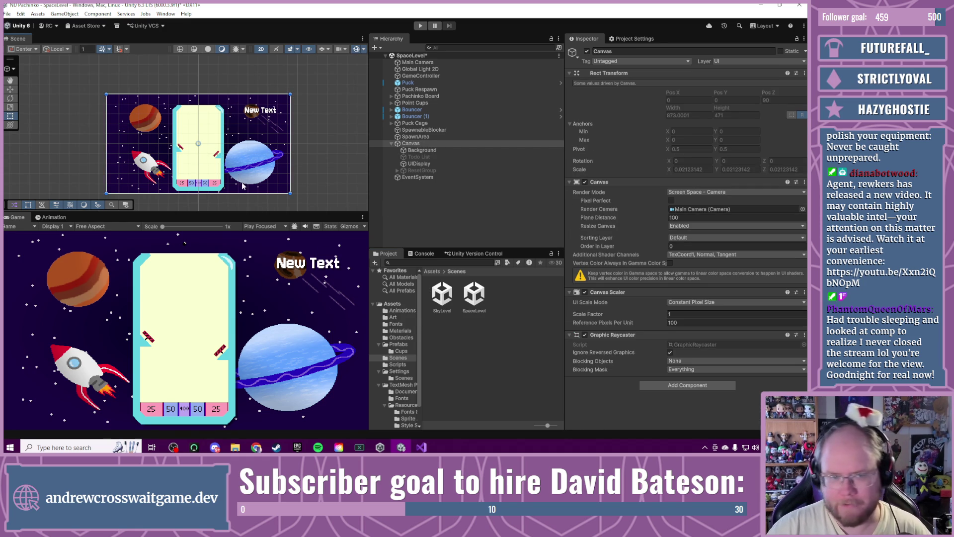
{"action": "left_click_drag", "start_coordinate": [275, 214], "coordinate": [274, 275]}
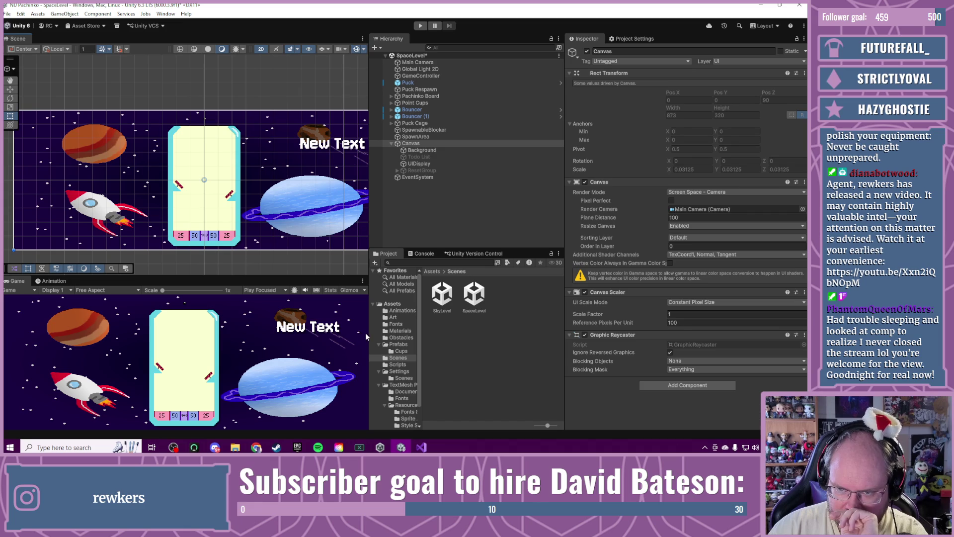
{"action": "mouse_move", "coordinate": [367, 336]}
{"action": "left_mouse_down"}
{"action": "mouse_move", "coordinate": [295, 330]}
{"action": "mouse_move", "coordinate": [381, 329]}
{"action": "left_mouse_up"}
{"action": "left_click", "coordinate": [239, 202]}
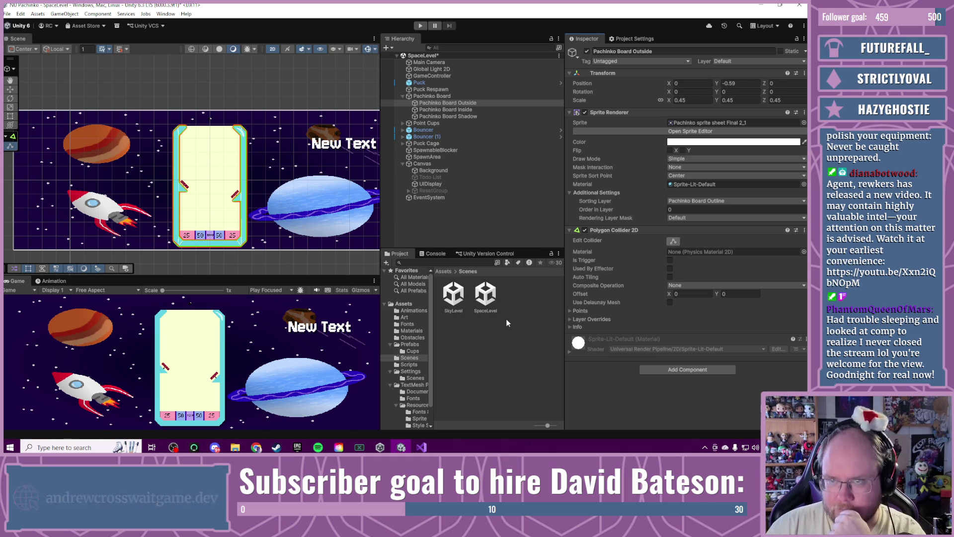
Step: Rename the Pachinko Board object to 'Sky Pachinko Board'
{"action": "left_click", "coordinate": [430, 96]}
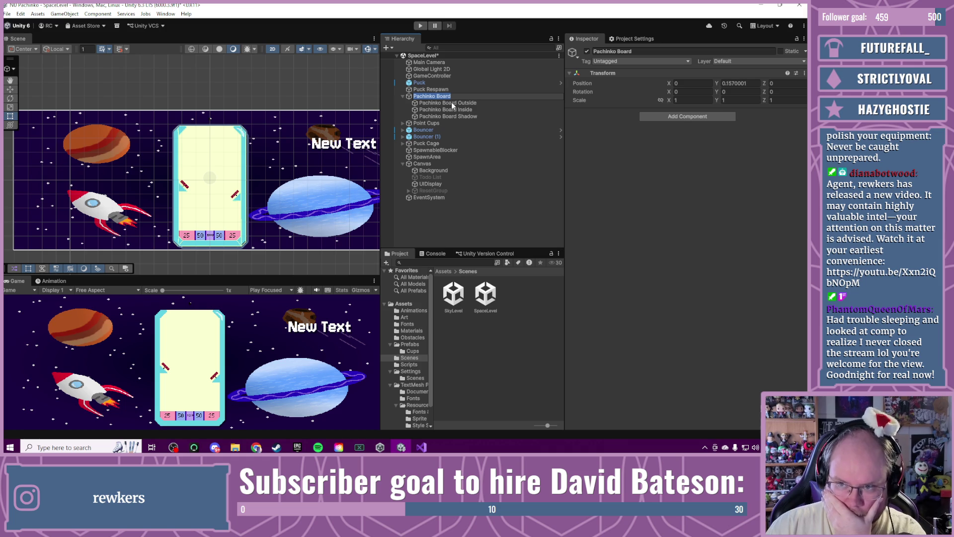
{"action": "left_click", "coordinate": [434, 97]}
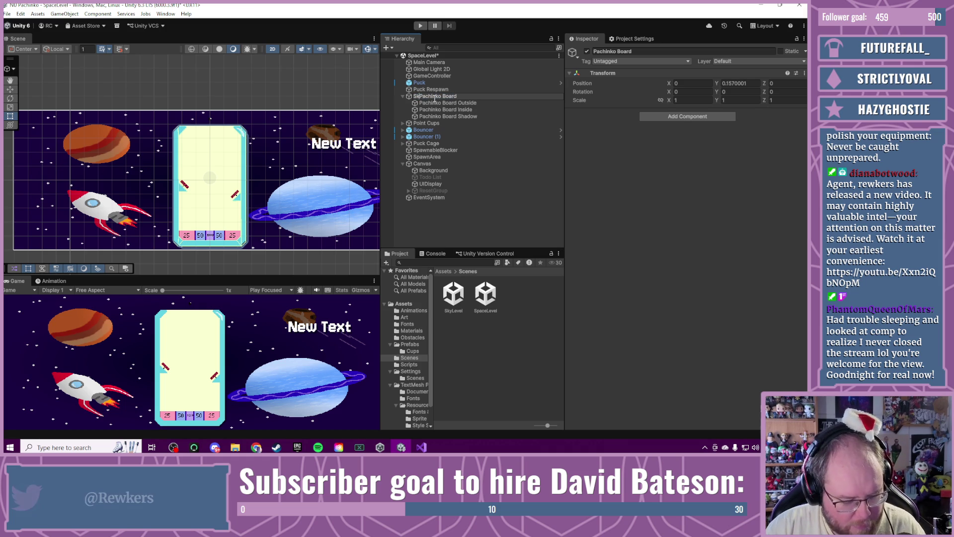
{"action": "type", "text": "Sky"}
{"action": "left_click", "coordinate": [490, 220]}
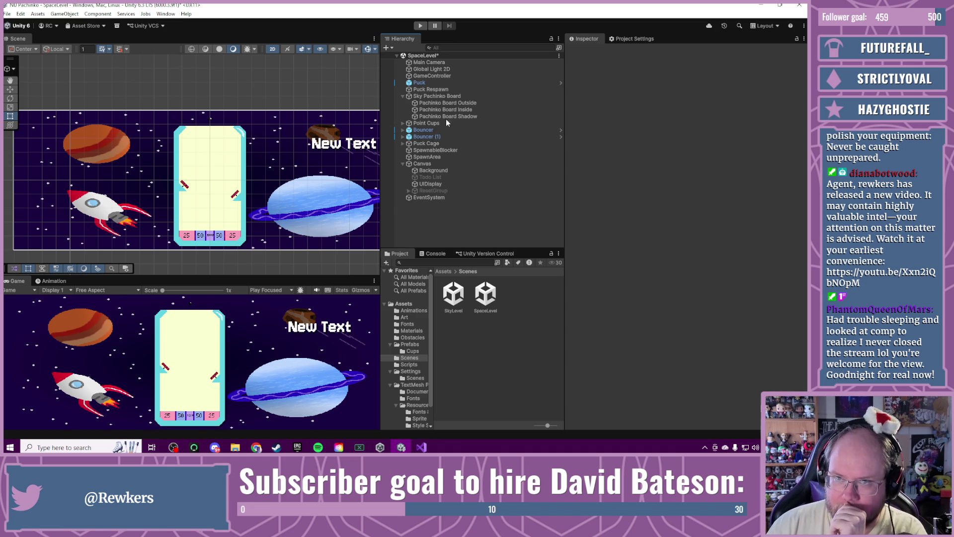
{"action": "left_click", "coordinate": [445, 97]}
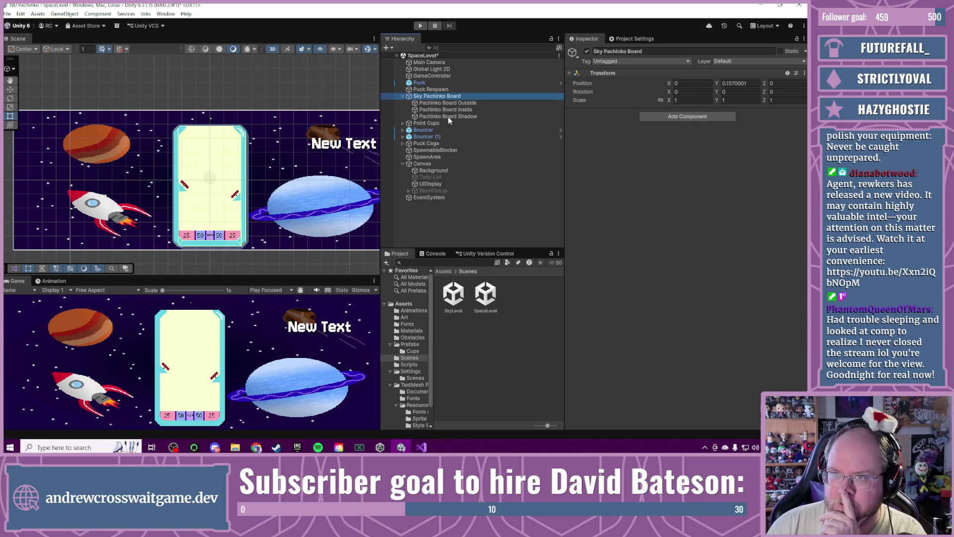
Step: Edit the SpawnableBlocker's Polygon Collider 2D shape, then select SpawnArea for inspection
{"action": "left_click", "coordinate": [436, 150]}
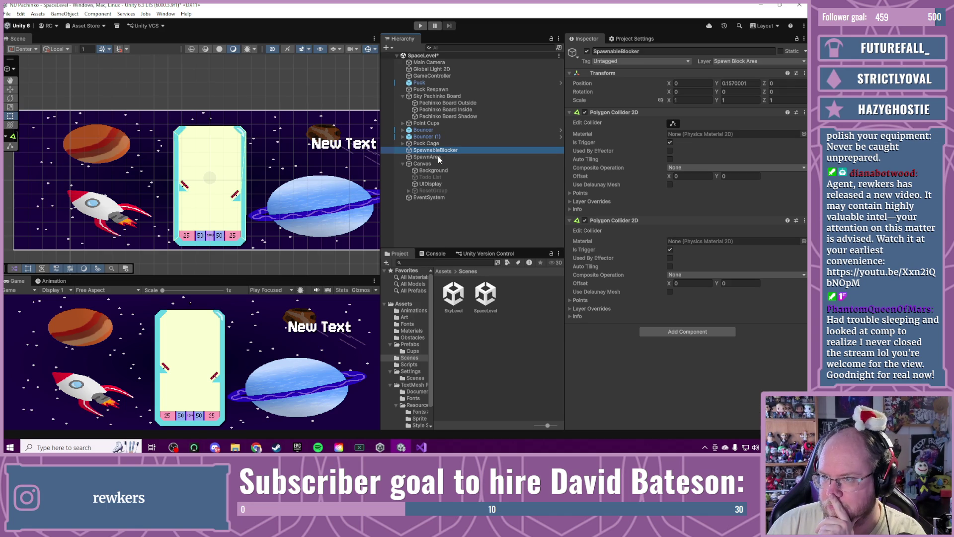
{"action": "left_click", "coordinate": [673, 124]}
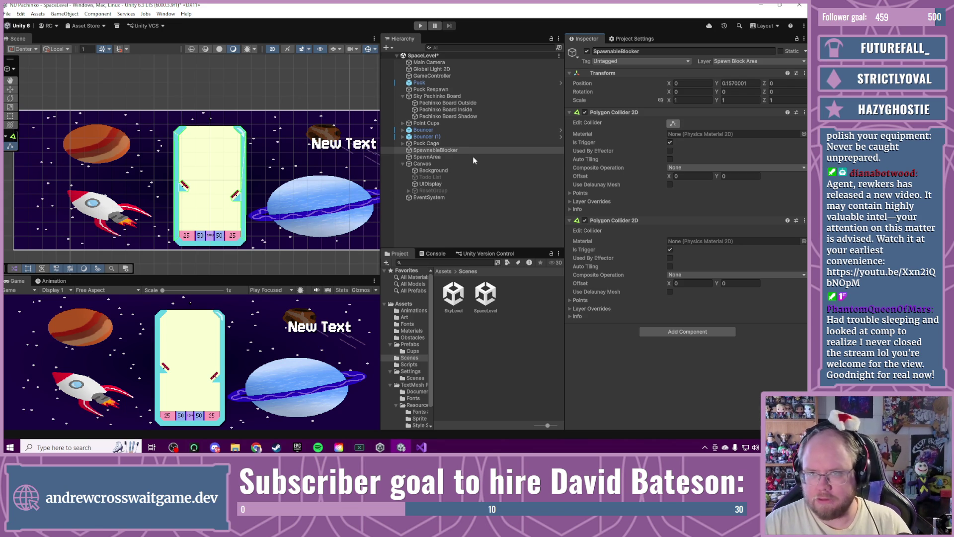
{"action": "left_click", "coordinate": [429, 157]}
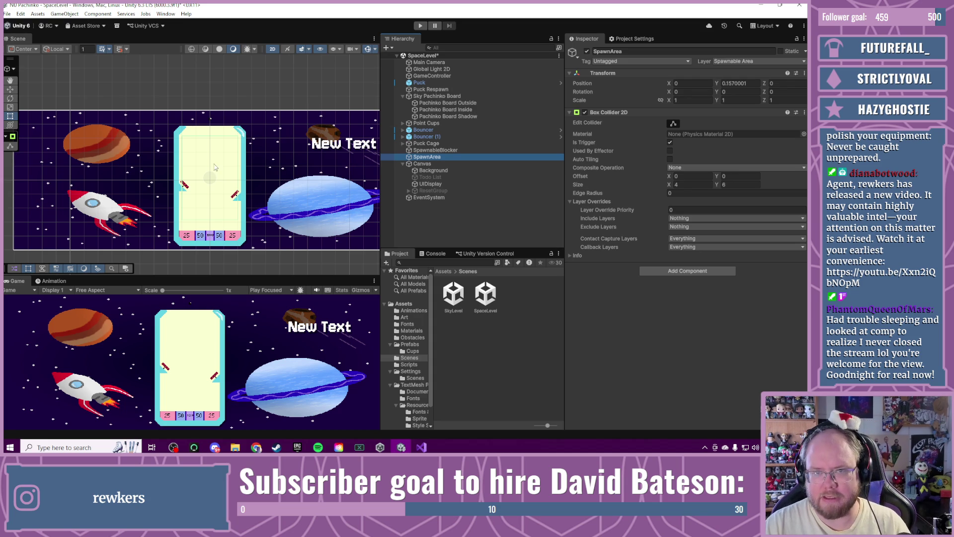
Step: Zoom the Scene view onto the board and select the Bouncer to review its settings
{"action": "scroll", "coordinate": [210, 168], "scroll_direction": "up", "scroll_amount": 5}
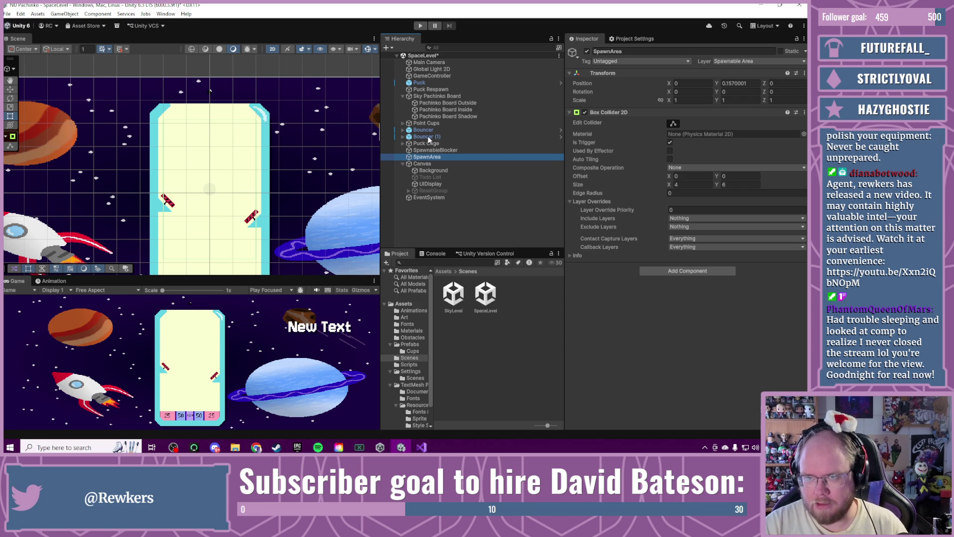
{"action": "scroll", "coordinate": [315, 175], "scroll_direction": "down", "scroll_amount": 2}
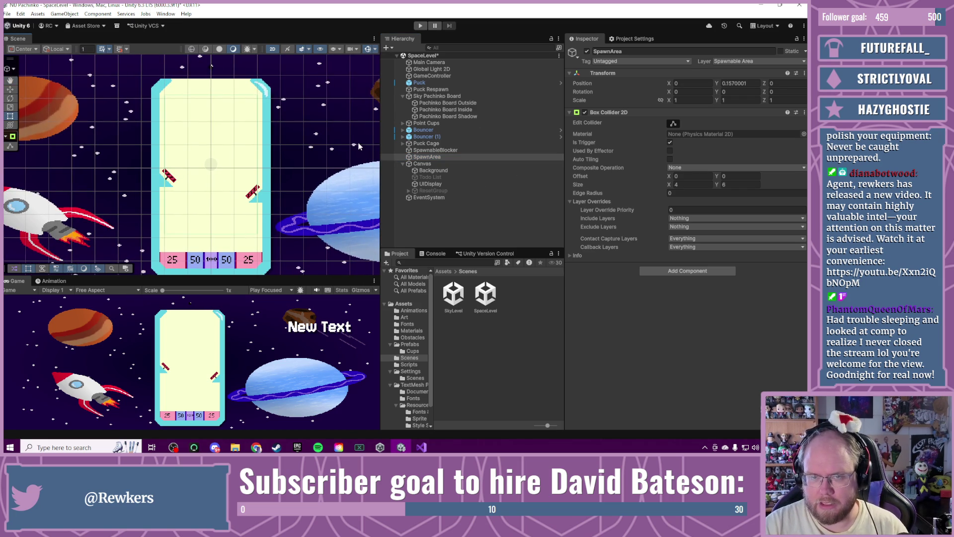
{"action": "left_click", "coordinate": [430, 130]}
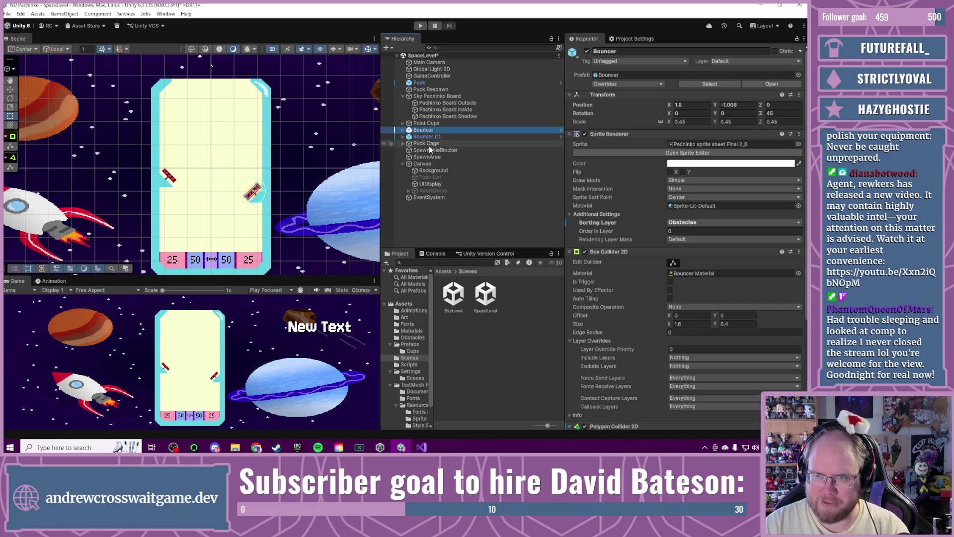
Step: Delete Bouncer and Bouncer (1), then hide the Sky Pachinko Board in the Scene view
{"action": "left_click", "coordinate": [427, 137], "text": "shift"}
{"action": "key", "text": "Delete"}
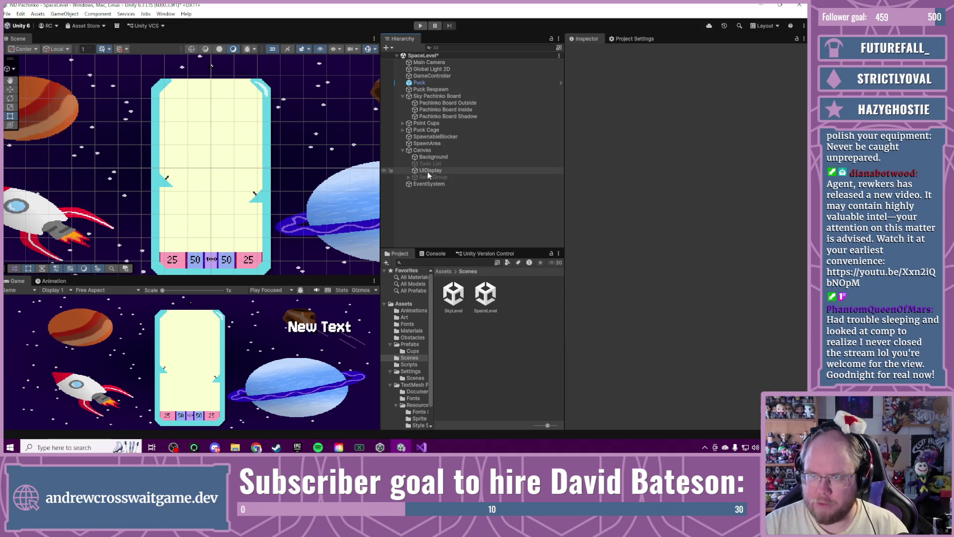
{"action": "left_click", "coordinate": [450, 101]}
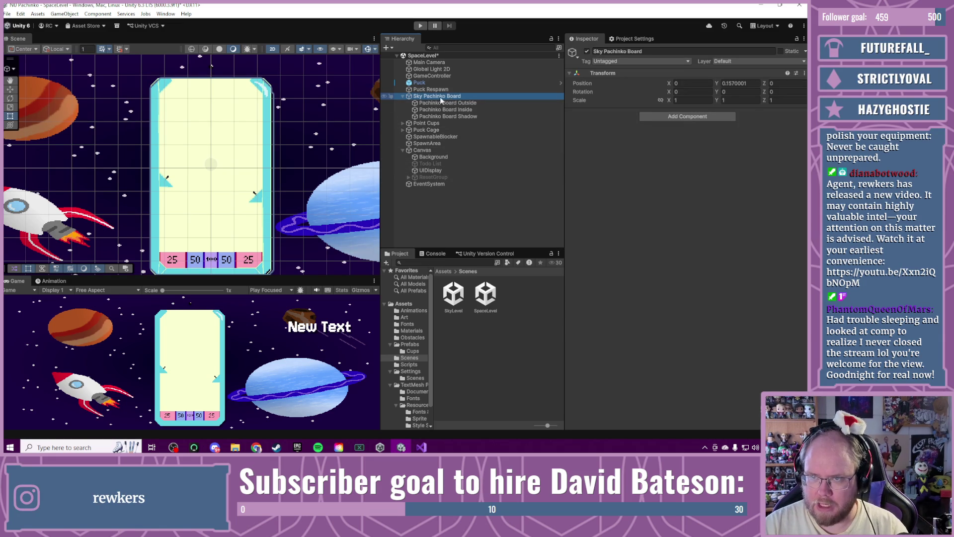
{"action": "left_click", "coordinate": [384, 96]}
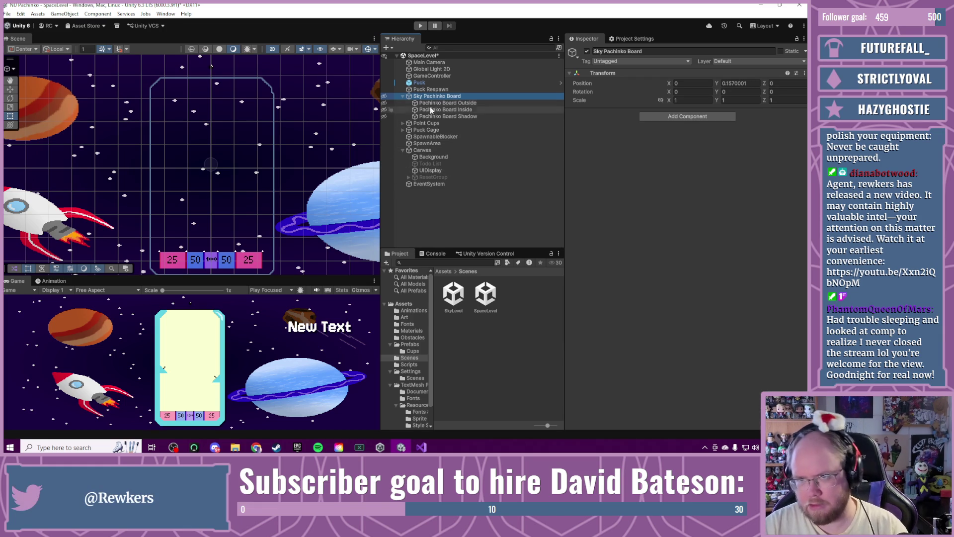
Step: Duplicate Sky Pachinko Board as 'Pachinko Board', expand it, and select Pachinko Board Outside
{"action": "key", "text": "F2"}
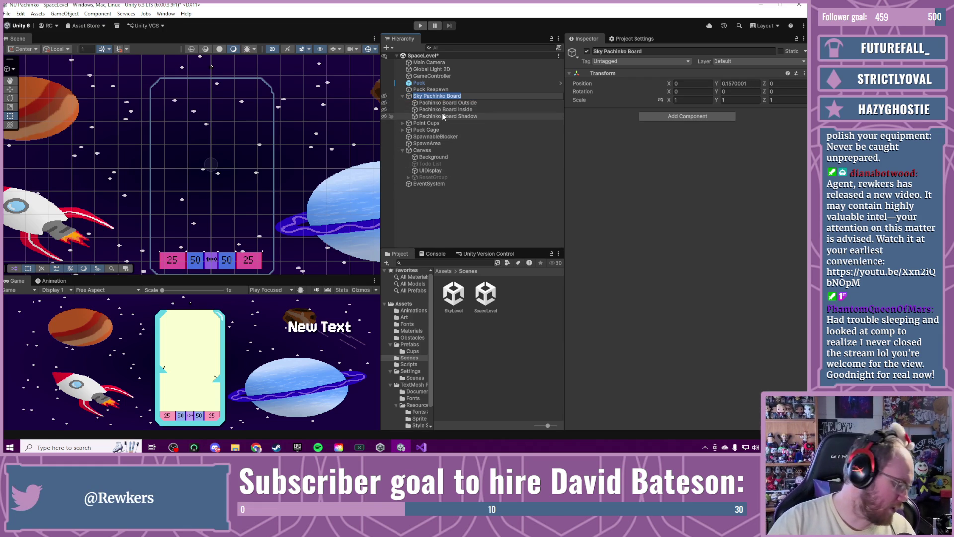
{"action": "key", "text": "ctrl+d"}
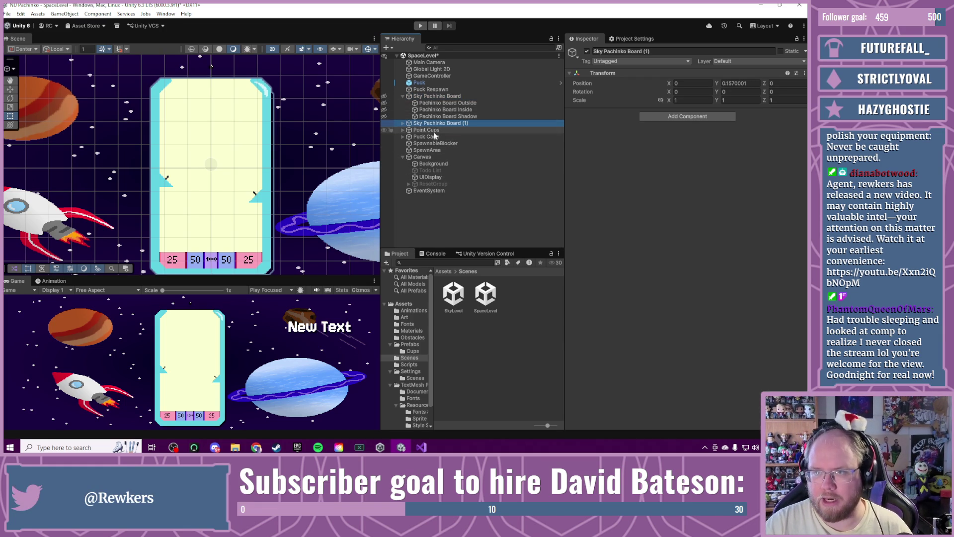
{"action": "left_click", "coordinate": [422, 127]}
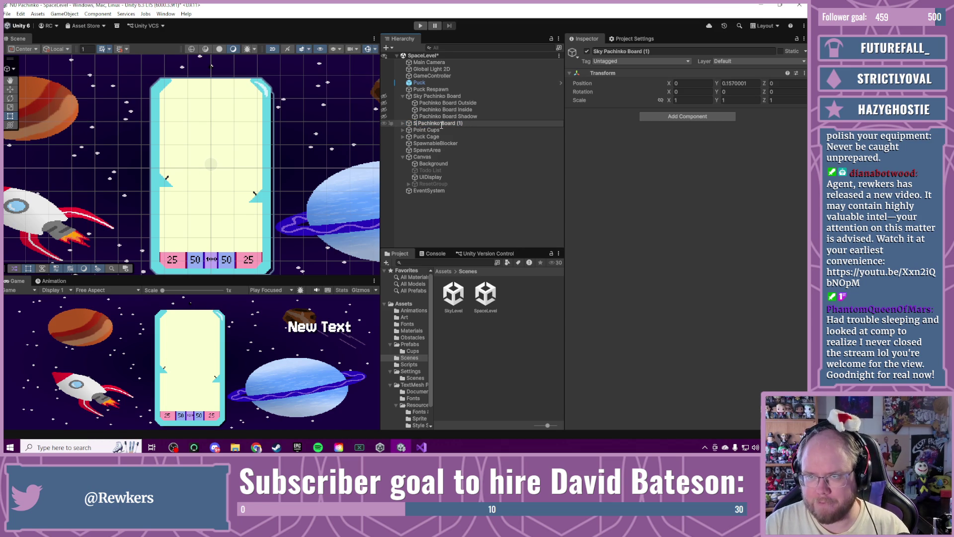
{"action": "key", "text": "BackSpace"}
{"action": "key", "text": "BackSpace"}
{"action": "key", "text": "BackSpace"}
{"action": "key", "text": "BackSpace"}
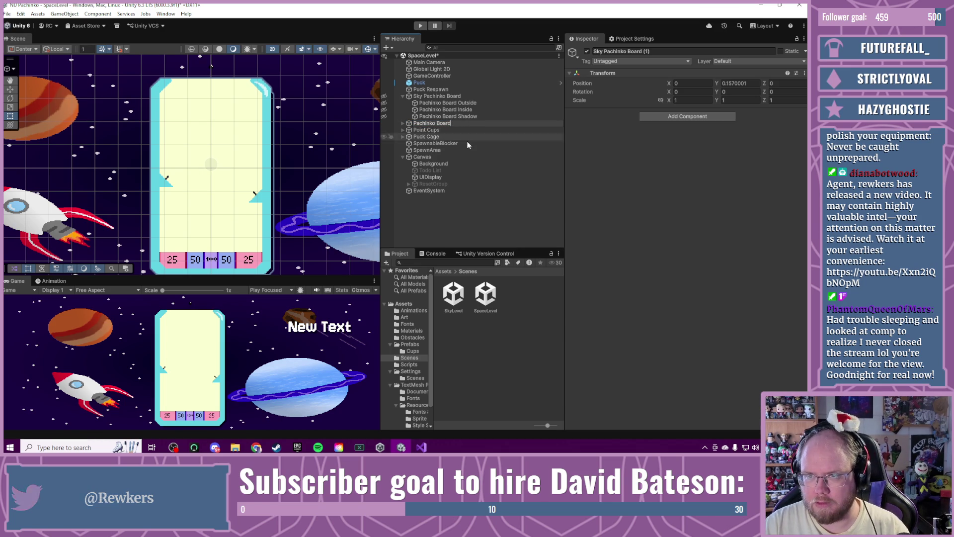
{"action": "left_click", "coordinate": [456, 219]}
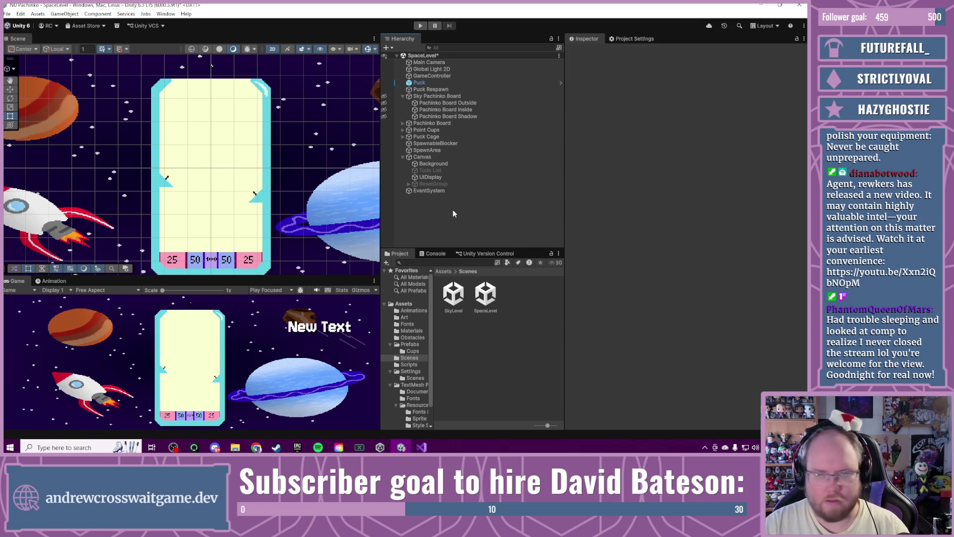
{"action": "left_click", "coordinate": [403, 124]}
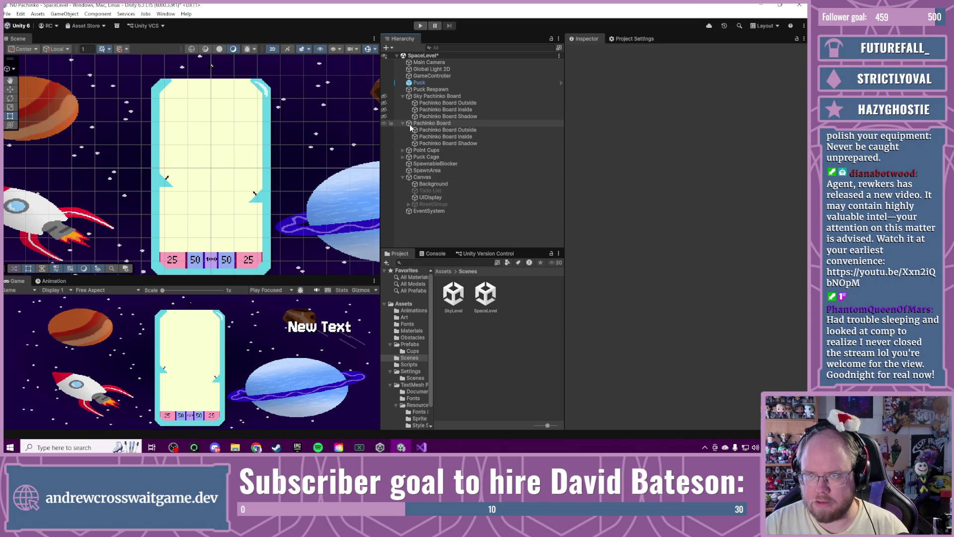
{"action": "left_click", "coordinate": [458, 131]}
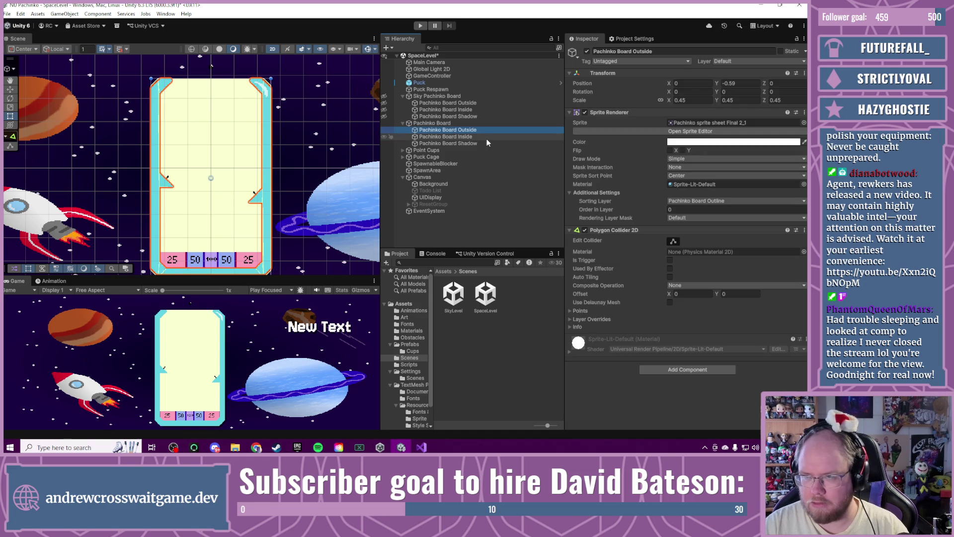
Step: Give Pachinko Board Outside the purple frame sprite 2_13
{"action": "left_click", "coordinate": [696, 122]}
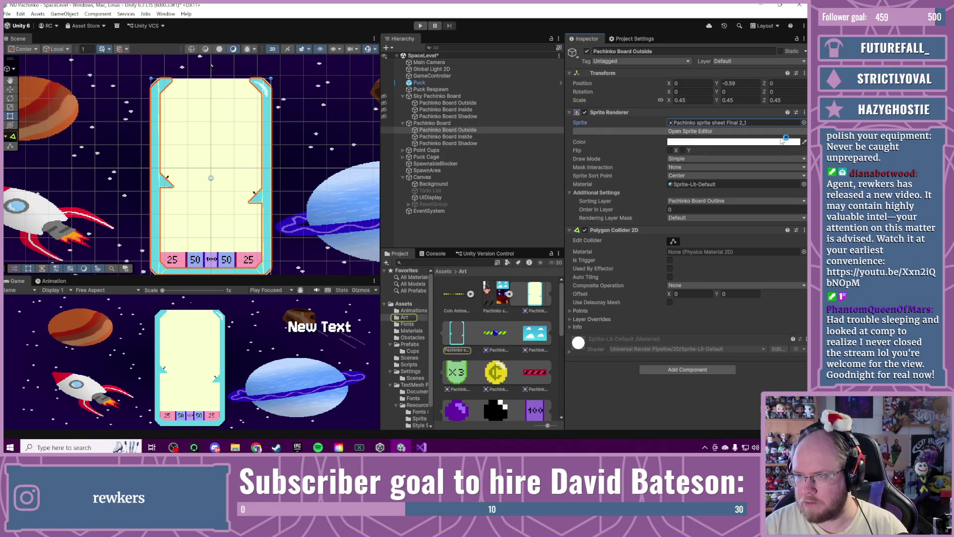
{"action": "left_click", "coordinate": [801, 123]}
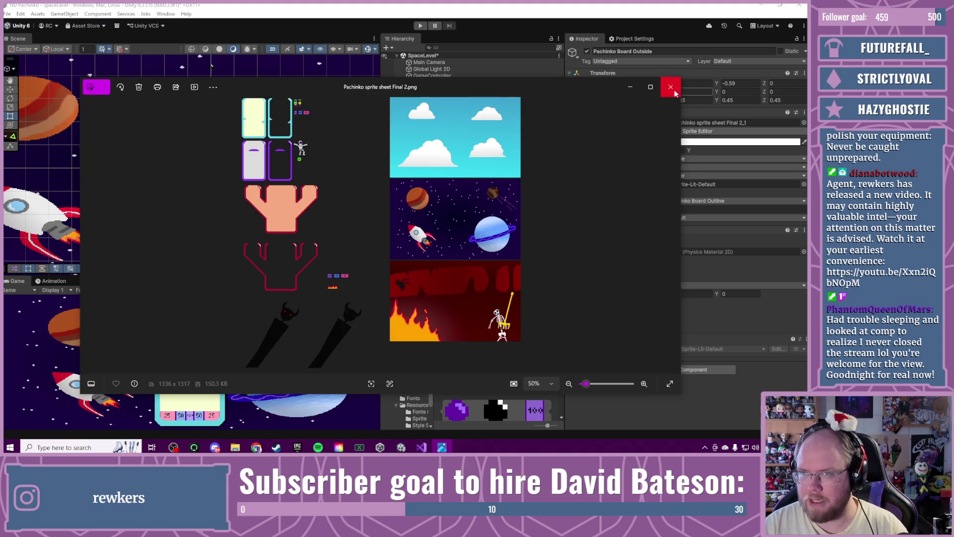
{"action": "left_click", "coordinate": [671, 86]}
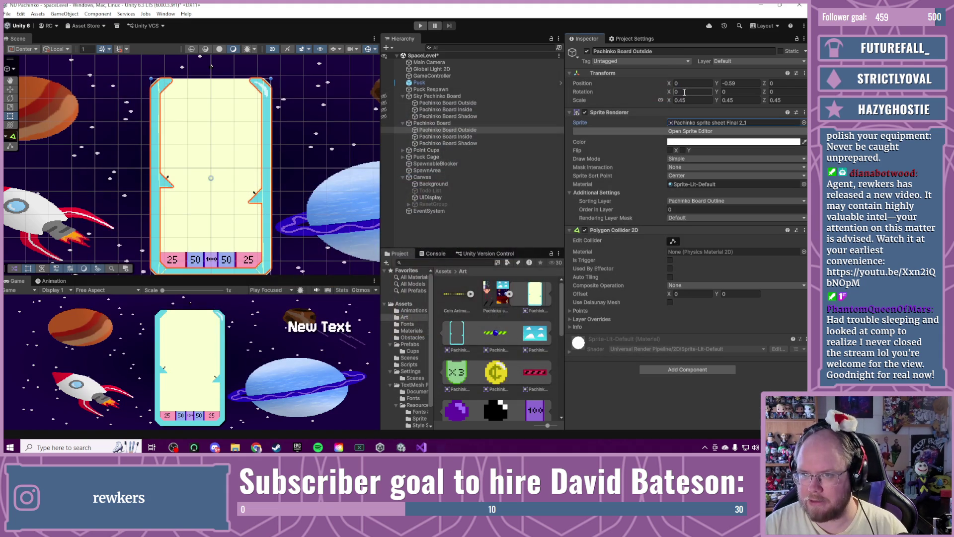
{"action": "left_click", "coordinate": [803, 122]}
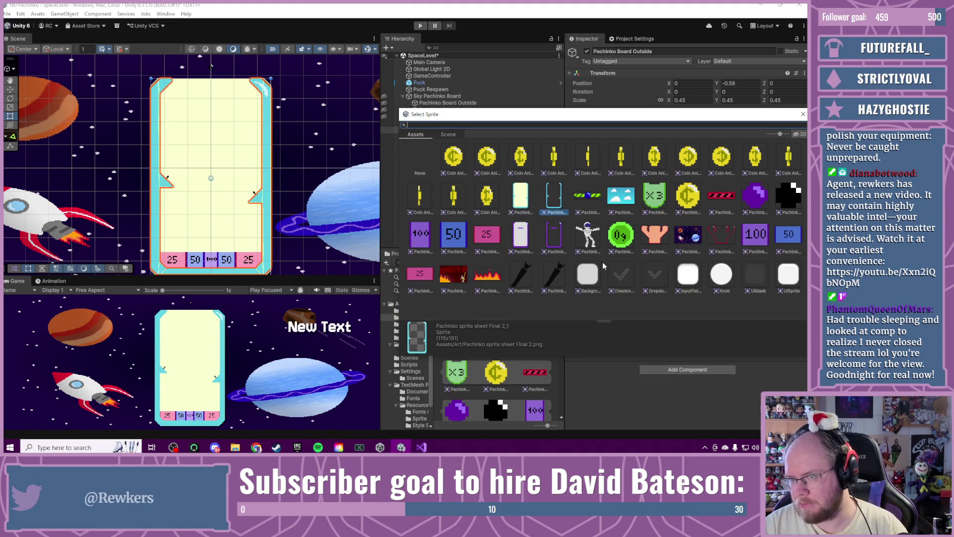
{"action": "left_click_drag", "start_coordinate": [478, 114], "coordinate": [434, 151]}
{"action": "double_click", "coordinate": [507, 270]}
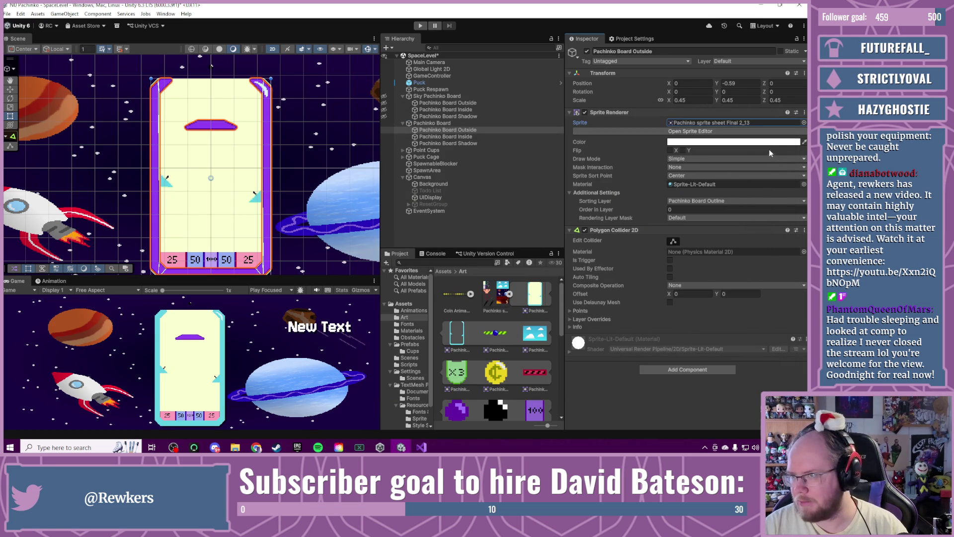
Step: Assign the grey inner panel sprite 2_12 to Pachinko Board Inside
{"action": "left_click", "coordinate": [451, 137]}
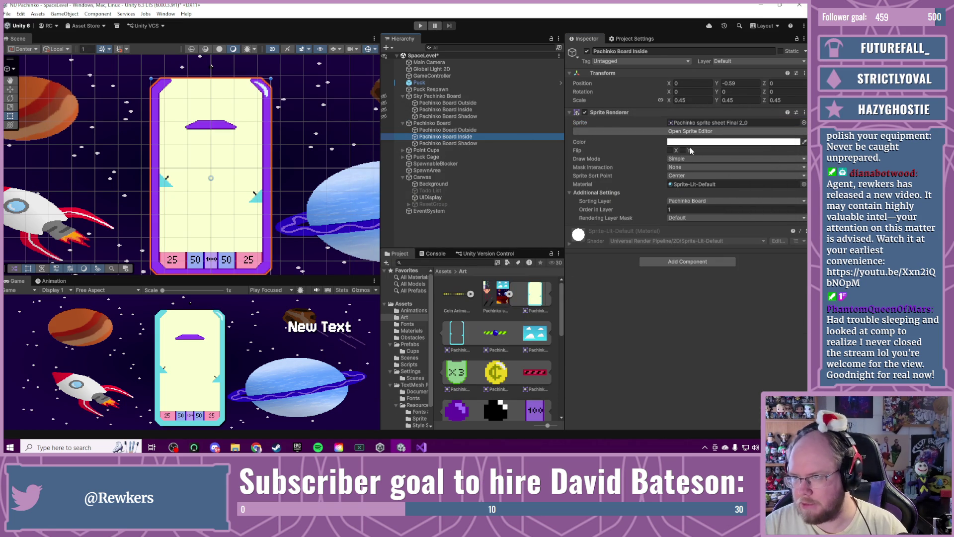
{"action": "left_click", "coordinate": [803, 122]}
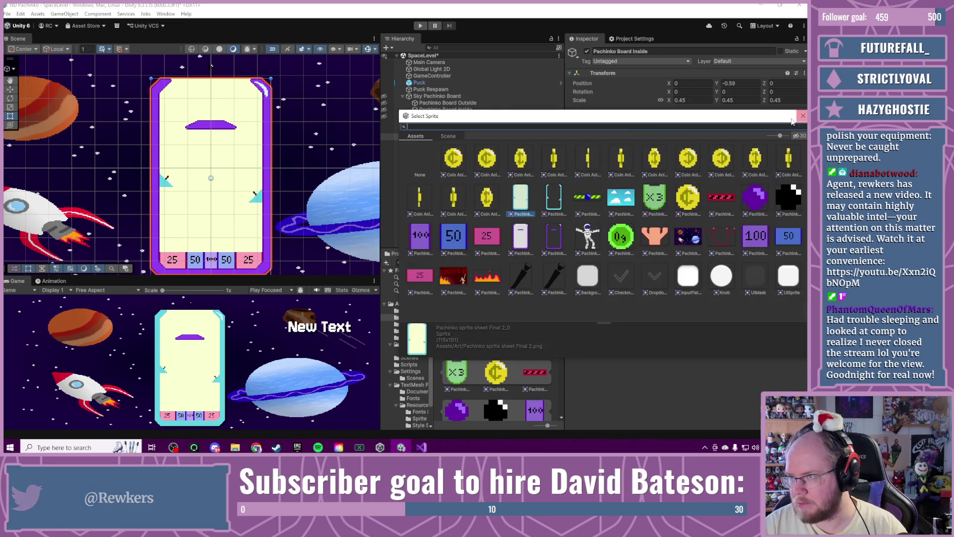
{"action": "left_click", "coordinate": [521, 241]}
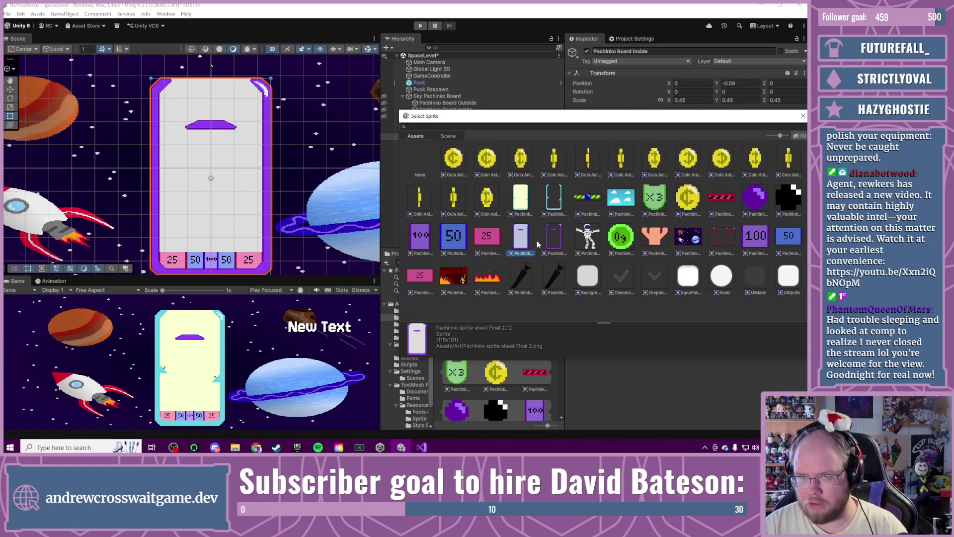
{"action": "double_click", "coordinate": [518, 243]}
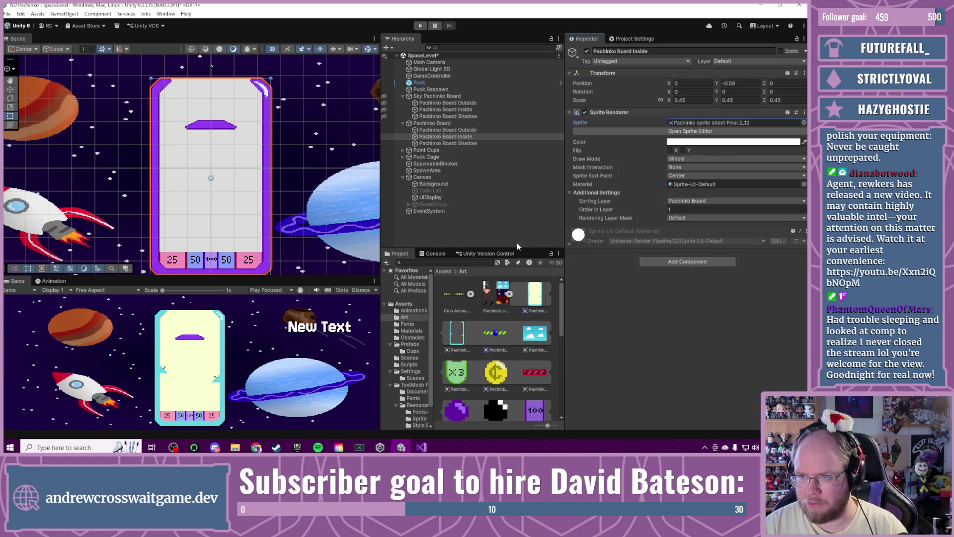
Step: Assign sprite 2_12 to Pachinko Board Shadow, then reselect Pachinko Board Outside
{"action": "left_click", "coordinate": [460, 142]}
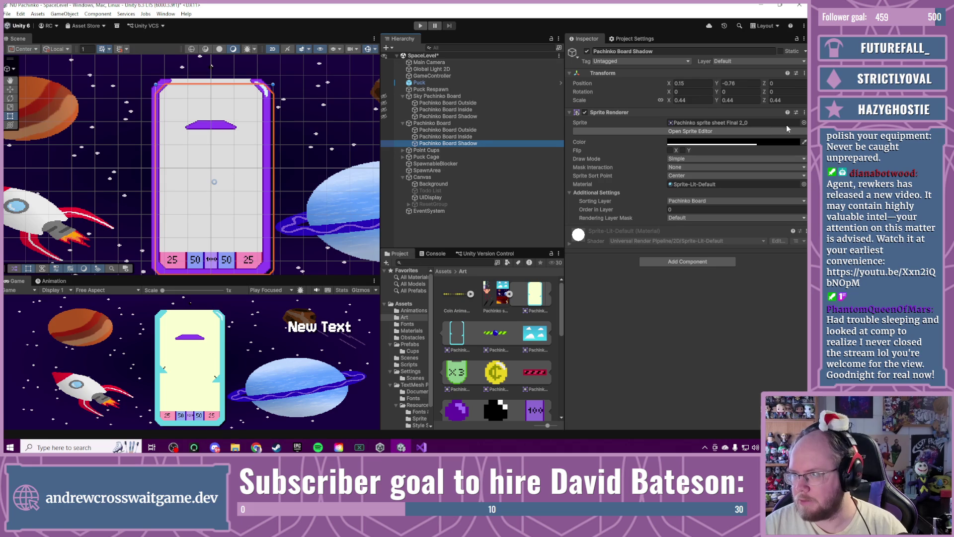
{"action": "left_click", "coordinate": [804, 123]}
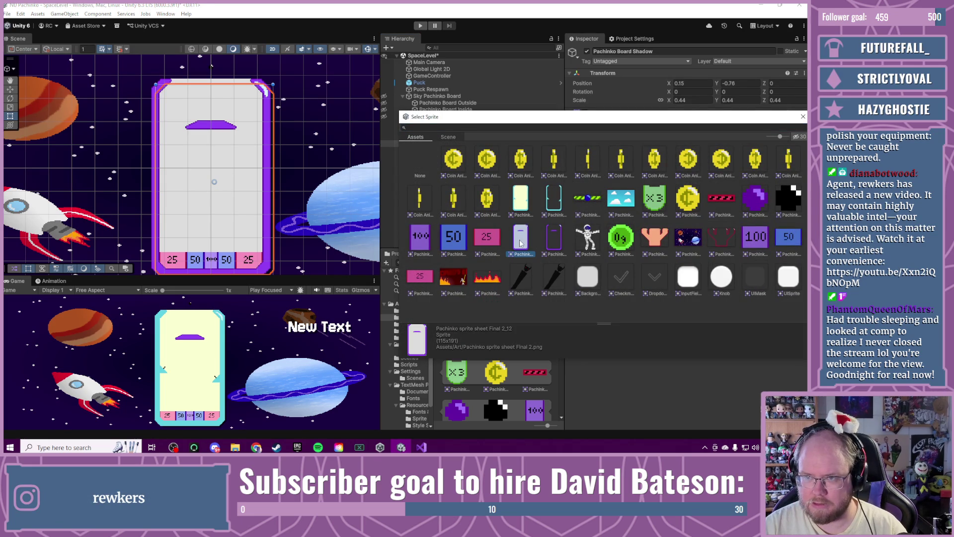
{"action": "double_click", "coordinate": [523, 239]}
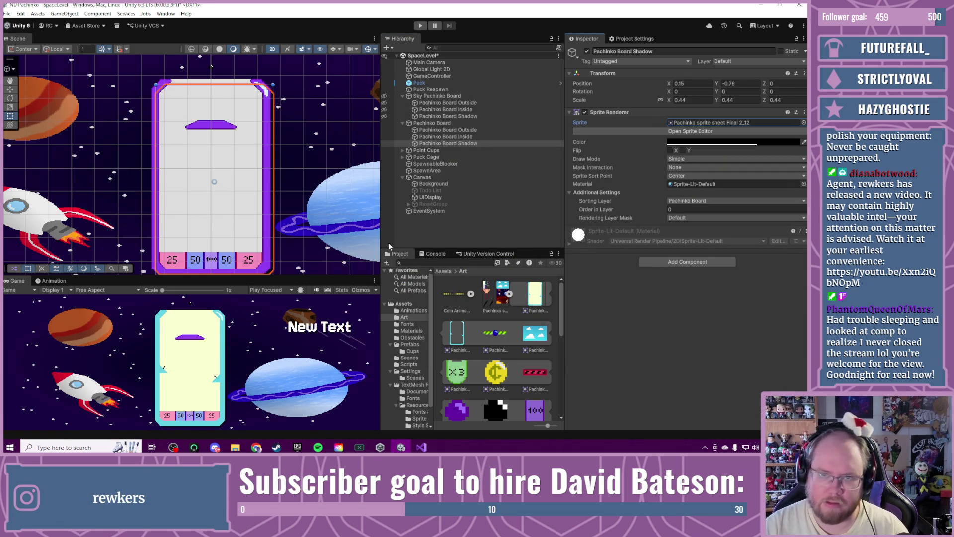
{"action": "left_click", "coordinate": [442, 130]}
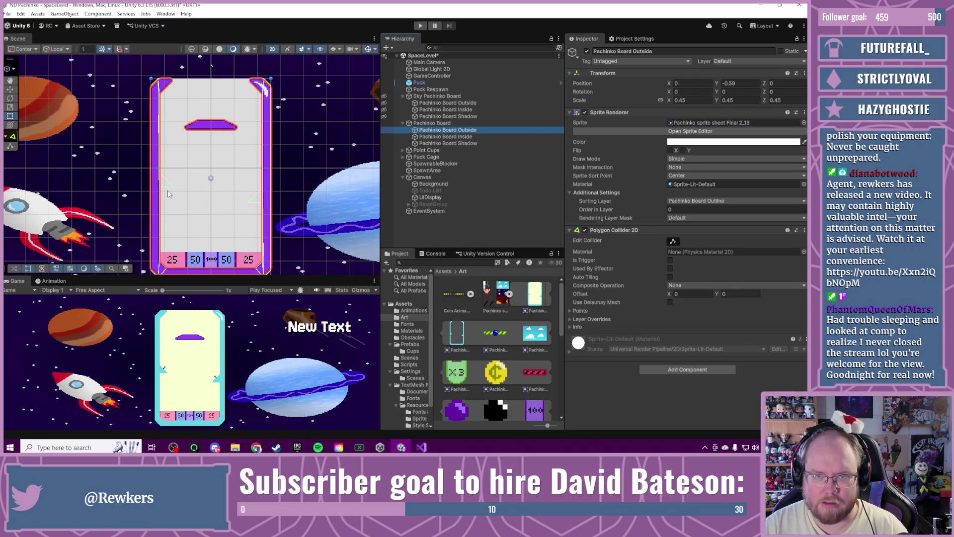
Step: Turn on Edit Collider for Pachinko Board Outside and undo an accidental leftward move
{"action": "scroll", "coordinate": [161, 190], "scroll_direction": "up", "scroll_amount": 4}
{"action": "scroll", "coordinate": [162, 190], "scroll_direction": "up", "scroll_amount": 5}
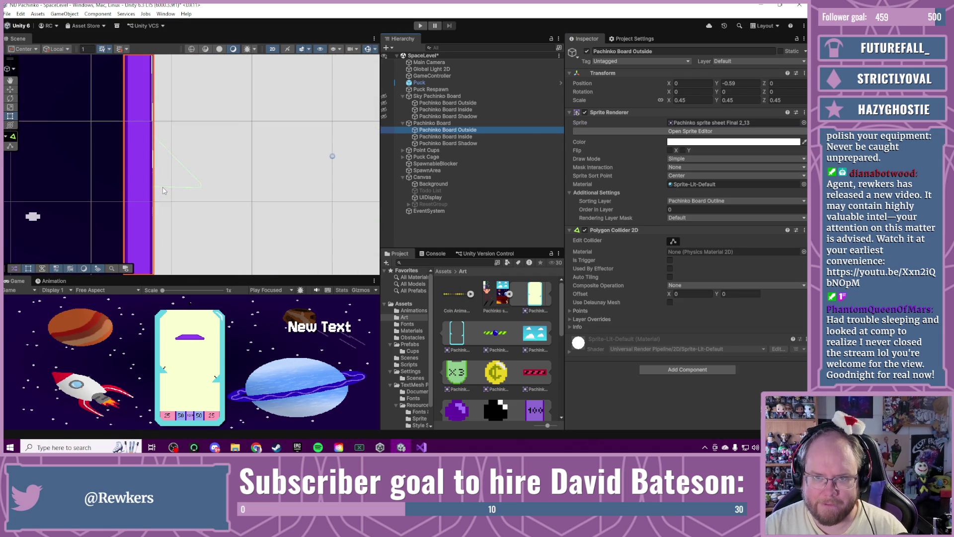
{"action": "scroll", "coordinate": [165, 190], "scroll_direction": "down", "scroll_amount": 1}
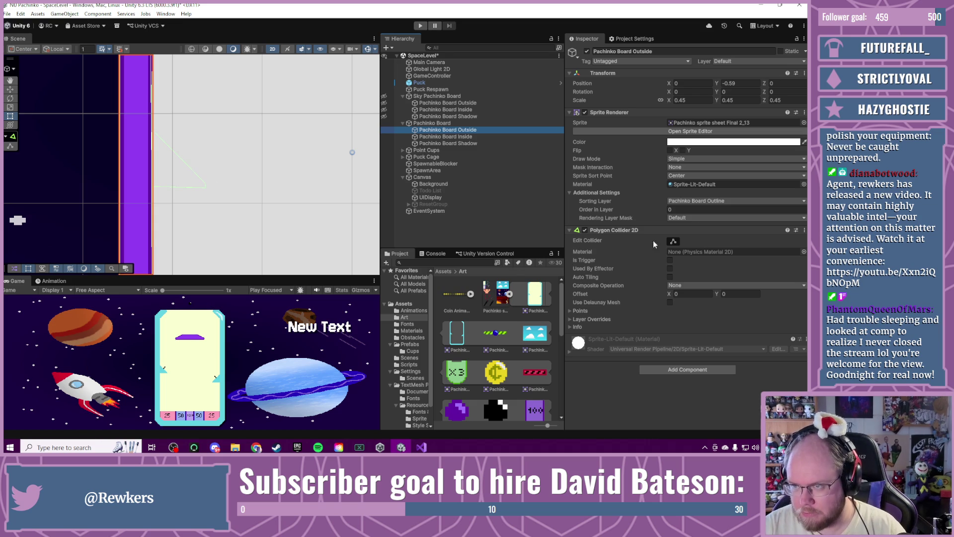
{"action": "left_click", "coordinate": [674, 242]}
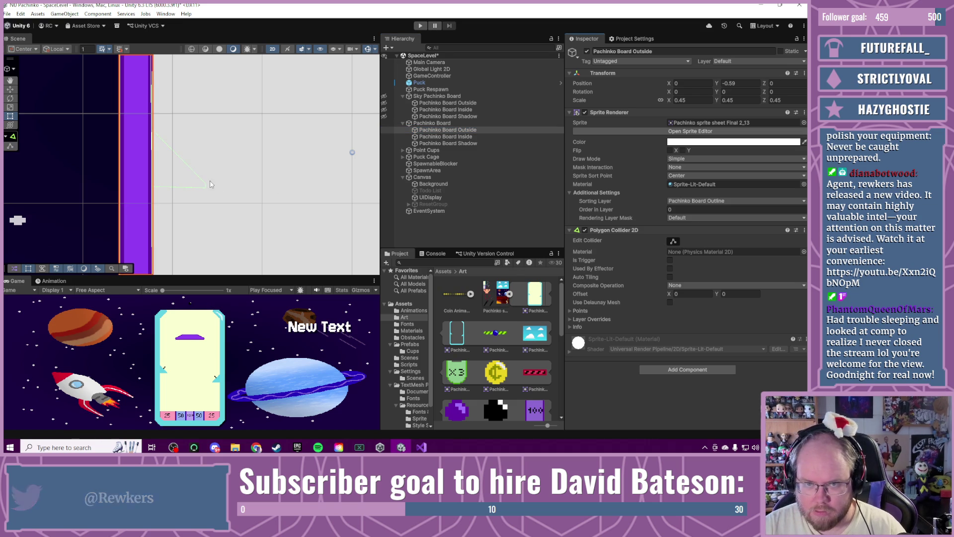
{"action": "left_click_drag", "start_coordinate": [206, 192], "coordinate": [179, 187]}
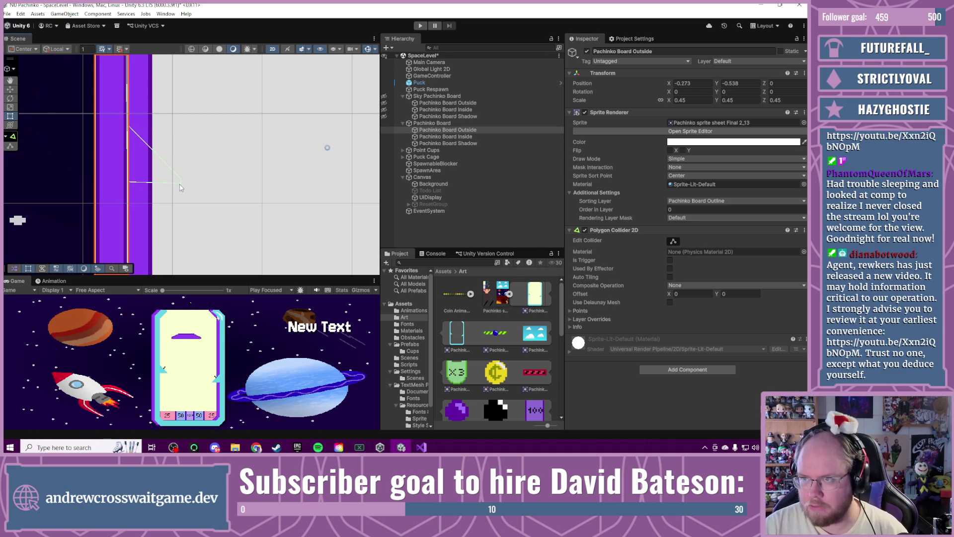
{"action": "key", "text": "ctrl+z"}
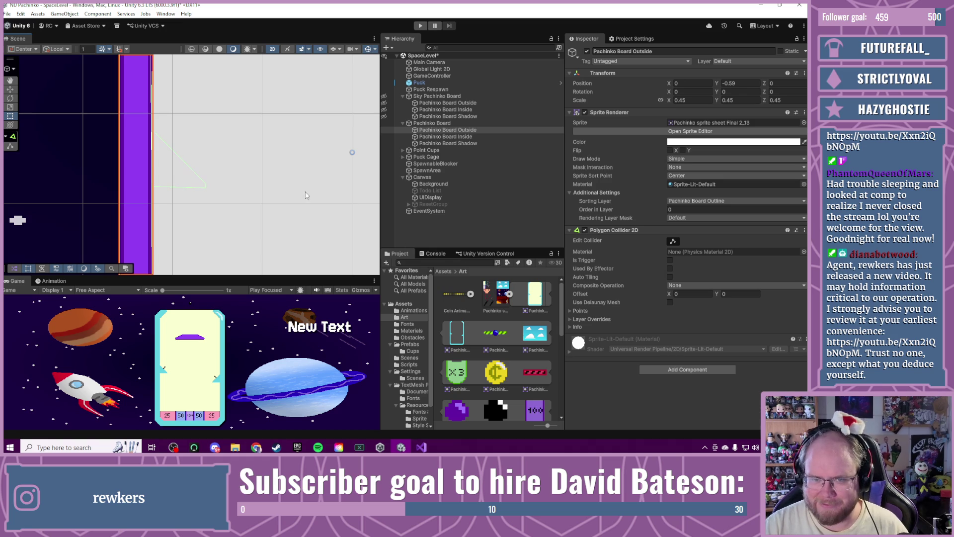
Step: Undo another stray board move, frame Pachinko Board Outside with F, and select Sky Pachinko Board
{"action": "left_click", "coordinate": [673, 243]}
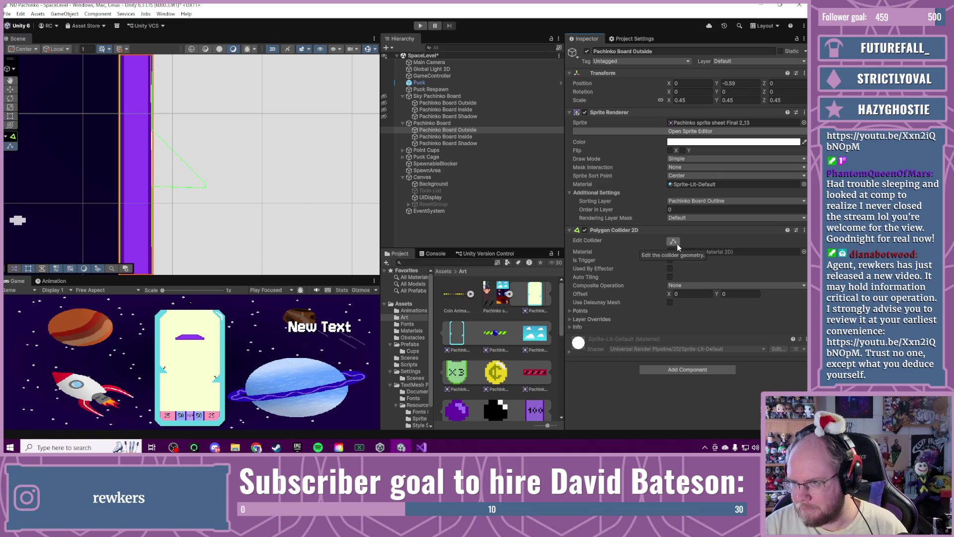
{"action": "left_click", "coordinate": [673, 242]}
{"action": "scroll", "coordinate": [232, 193], "scroll_direction": "down", "scroll_amount": 3}
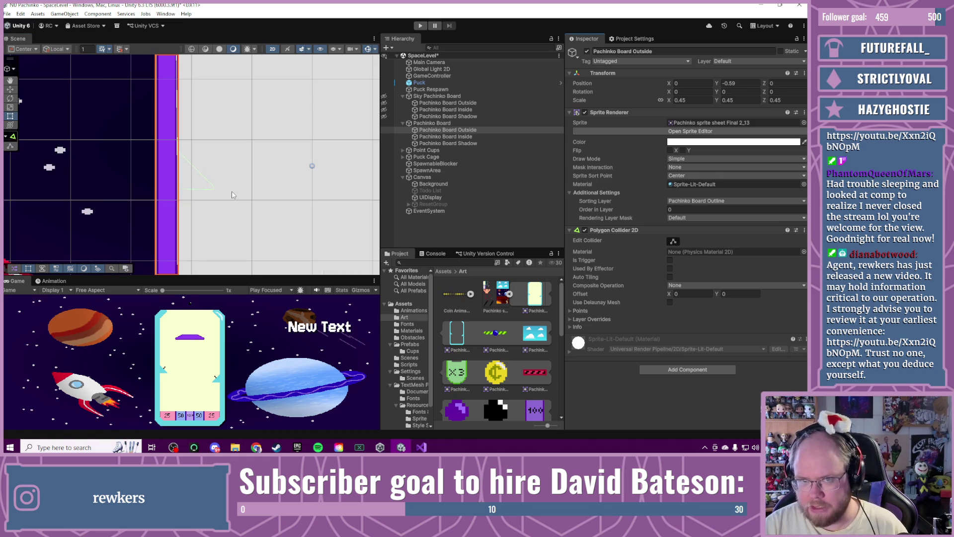
{"action": "mouse_move", "coordinate": [216, 188]}
{"action": "left_mouse_down"}
{"action": "mouse_move", "coordinate": [115, 171]}
{"action": "mouse_move", "coordinate": [145, 148]}
{"action": "left_mouse_up"}
{"action": "key", "text": "ctrl+z"}
{"action": "scroll", "coordinate": [240, 170], "scroll_direction": "down", "scroll_amount": 5}
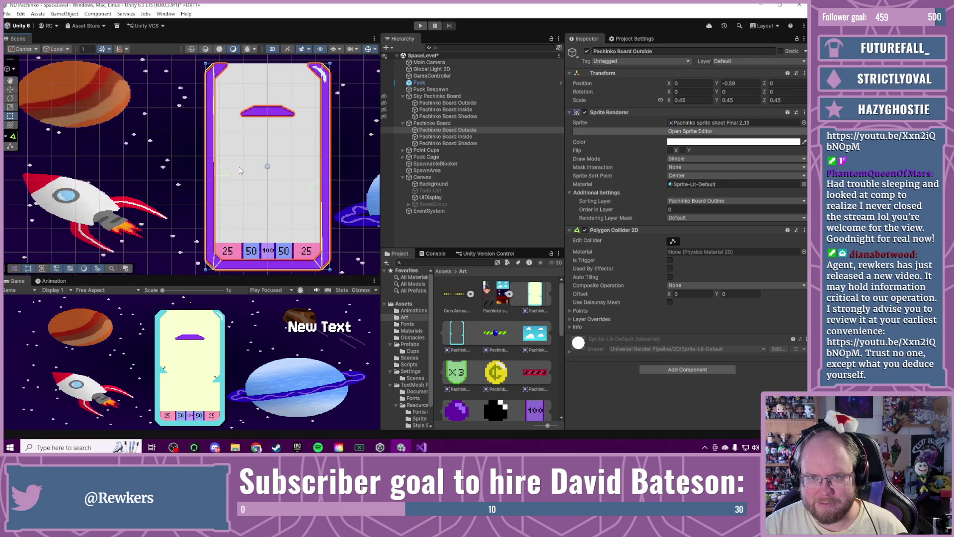
{"action": "key", "text": "f"}
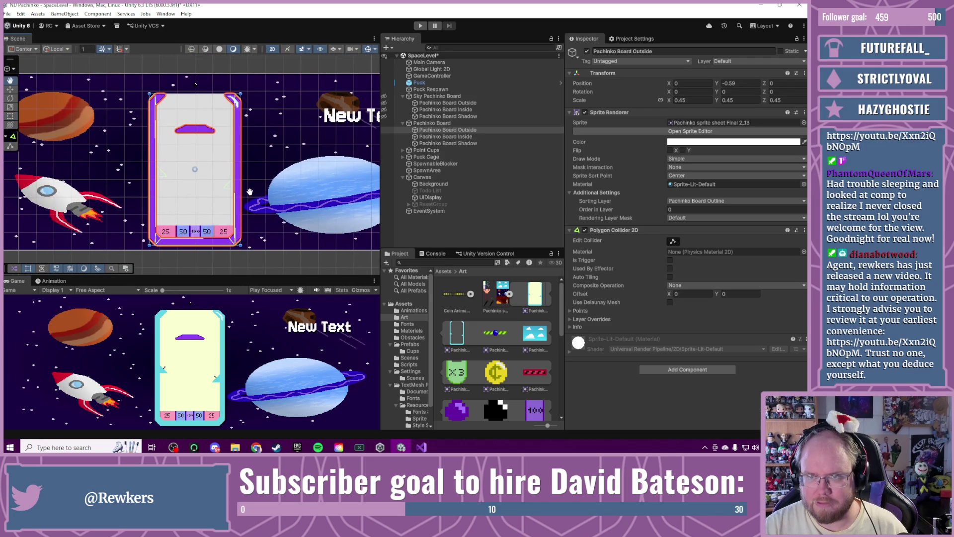
{"action": "left_click", "coordinate": [419, 97]}
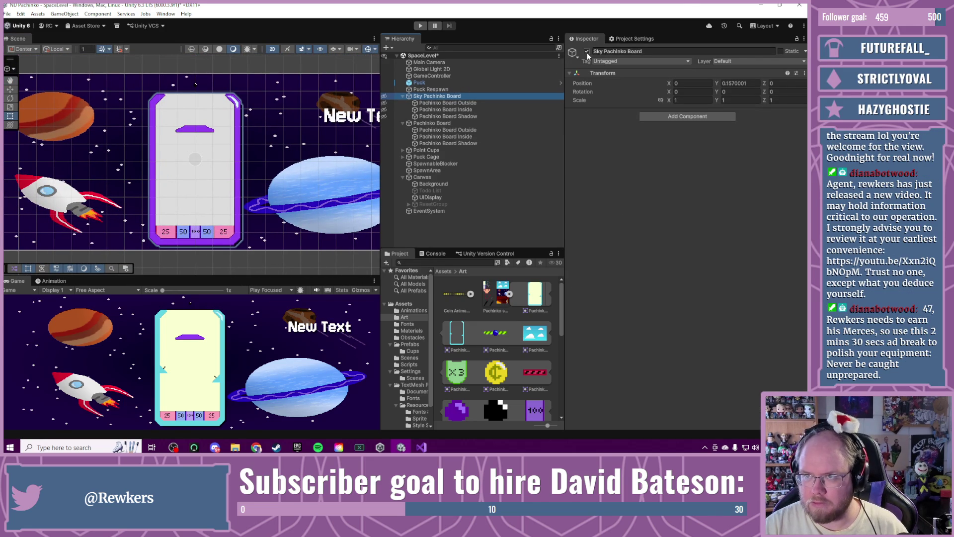
Step: Deactivate Sky Pachinko Board, then select Pachinko Board Outside and enter its Edit Collider mode
{"action": "left_click", "coordinate": [587, 51]}
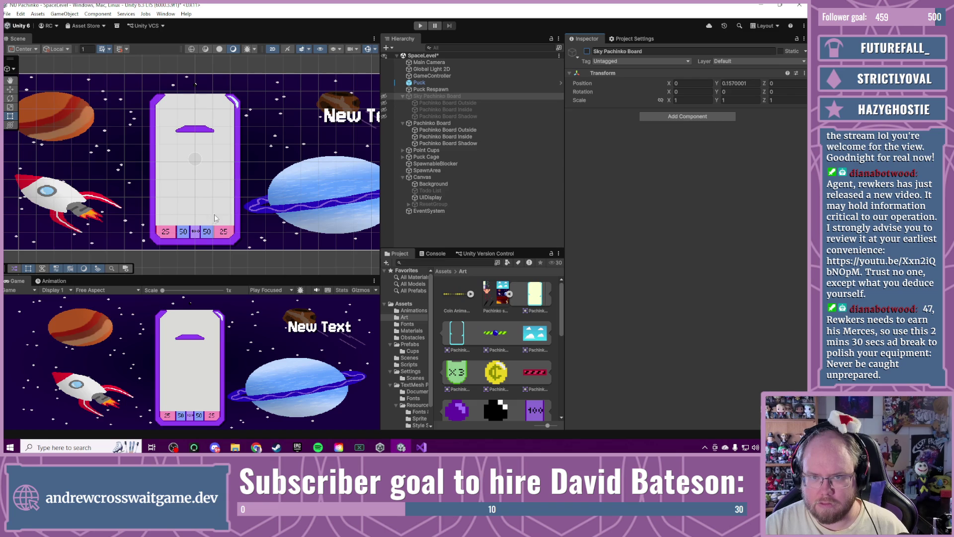
{"action": "left_click", "coordinate": [442, 130]}
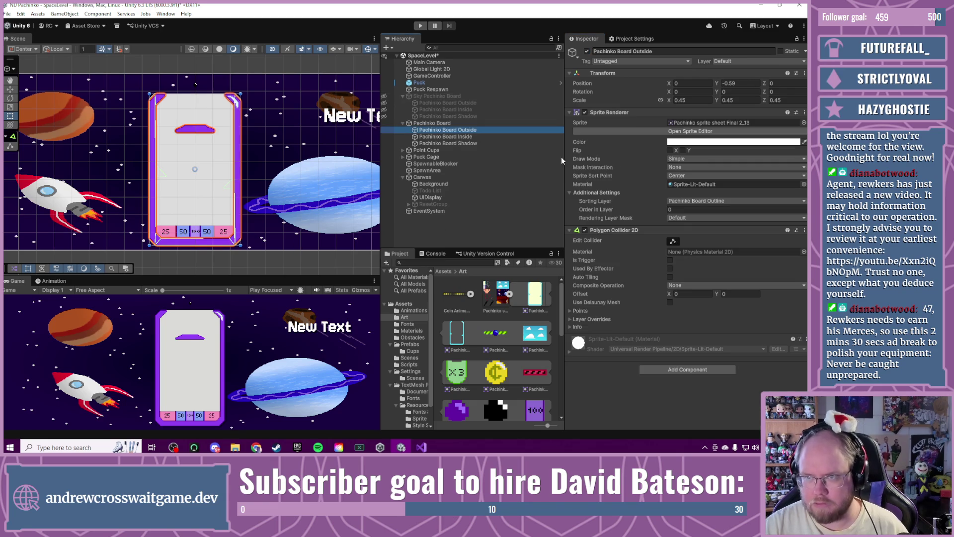
{"action": "left_click", "coordinate": [669, 241]}
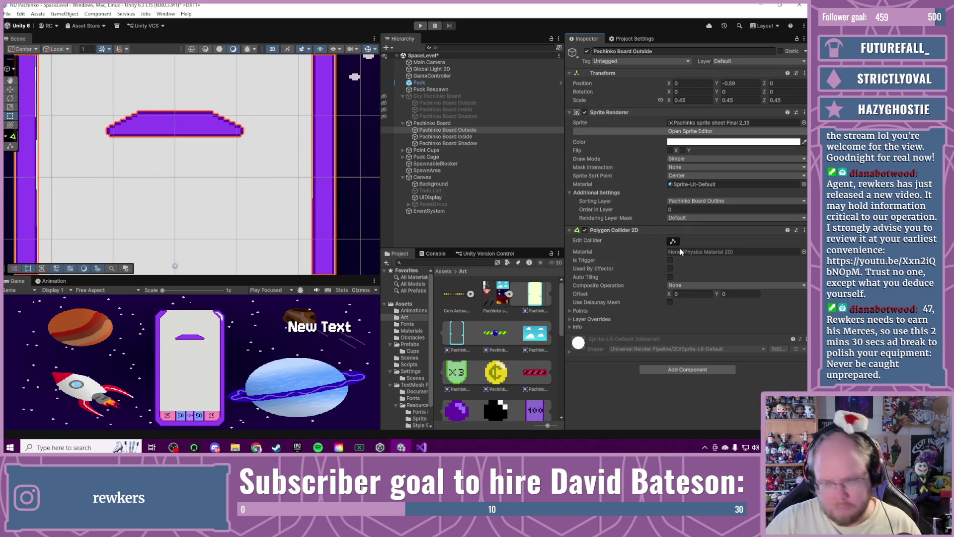
Step: Add a second Polygon Collider 2D via 'pol', try editing its shape, then undo it
{"action": "left_click", "coordinate": [662, 369]}
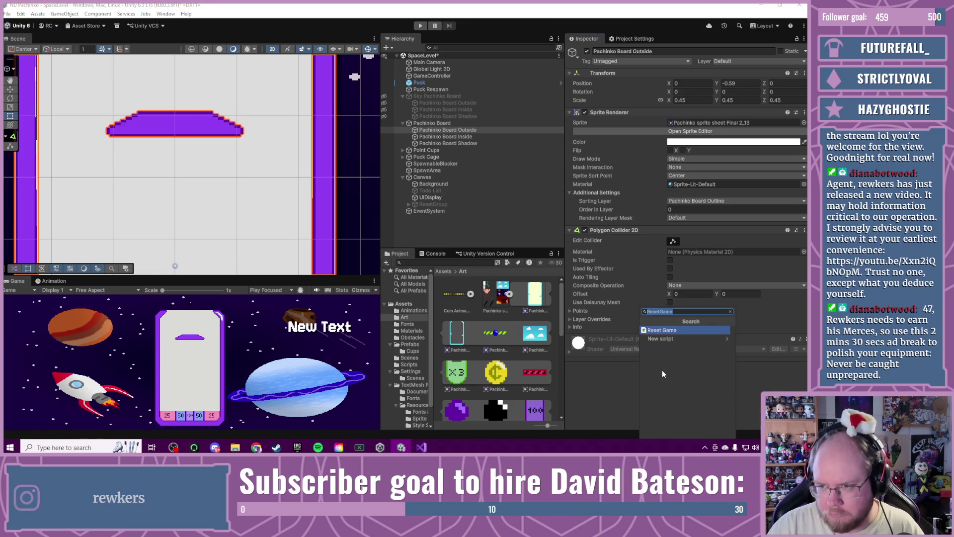
{"action": "type", "text": "pol"}
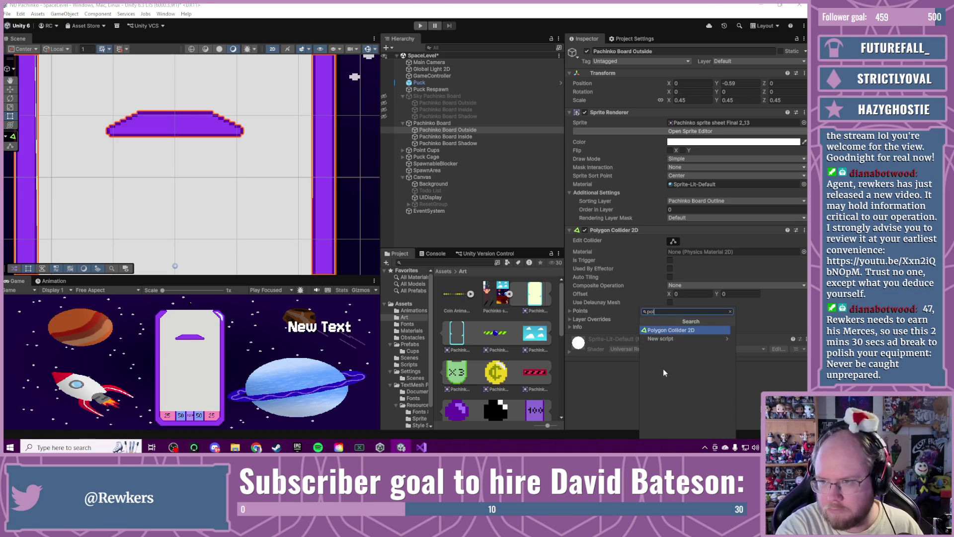
{"action": "key", "text": "Return"}
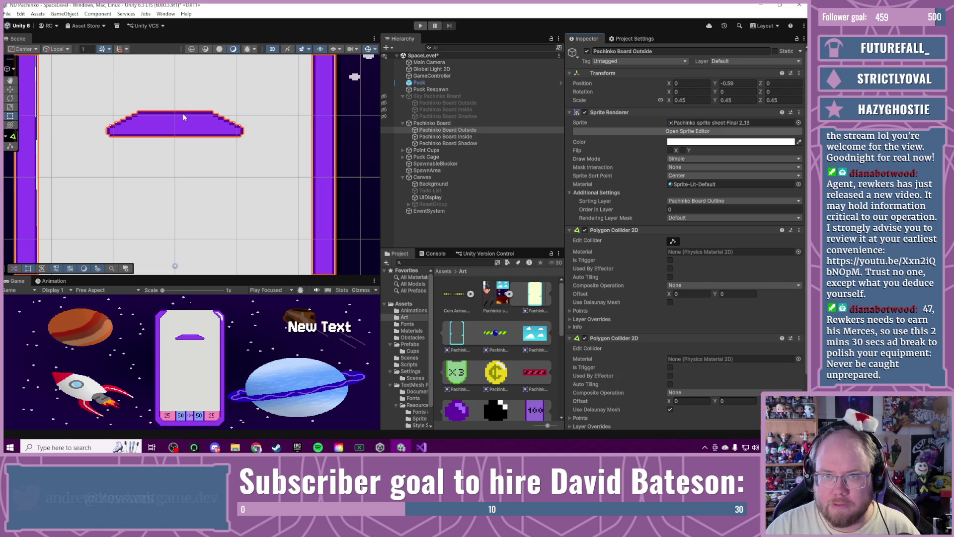
{"action": "scroll", "coordinate": [183, 115], "scroll_direction": "up", "scroll_amount": 4}
{"action": "scroll", "coordinate": [183, 114], "scroll_direction": "up", "scroll_amount": 2}
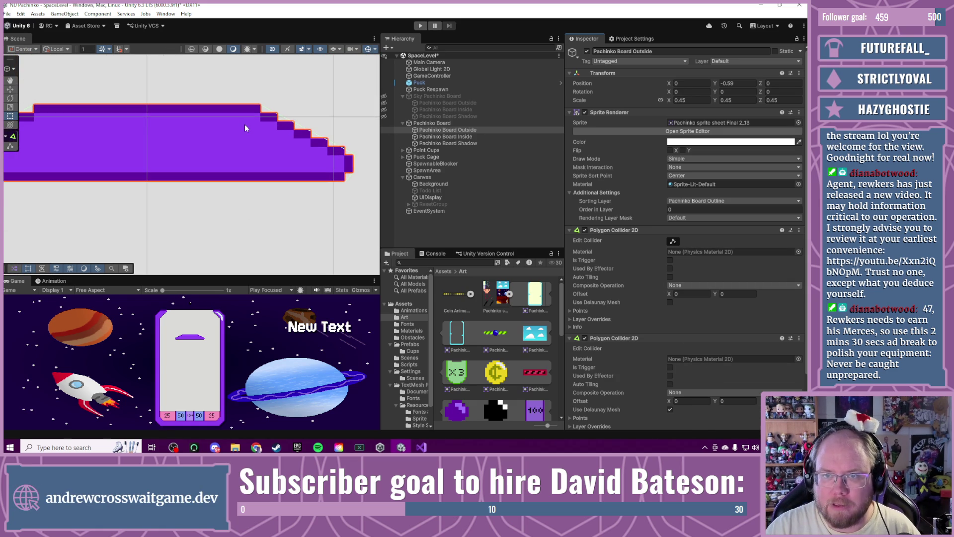
{"action": "mouse_move", "coordinate": [245, 126]}
{"action": "left_mouse_down"}
{"action": "mouse_move", "coordinate": [311, 171]}
{"action": "mouse_move", "coordinate": [377, 189]}
{"action": "left_mouse_up"}
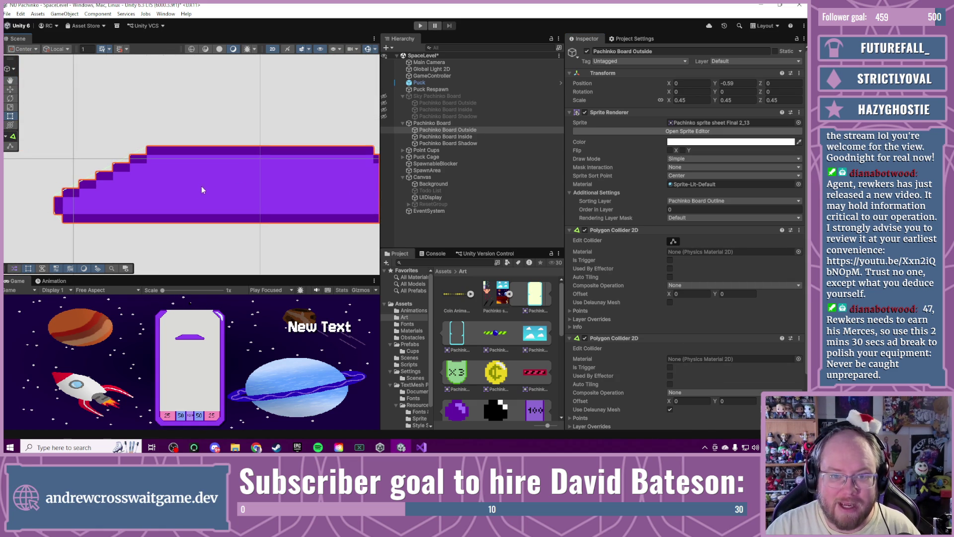
{"action": "scroll", "coordinate": [109, 205], "scroll_direction": "down", "scroll_amount": 2}
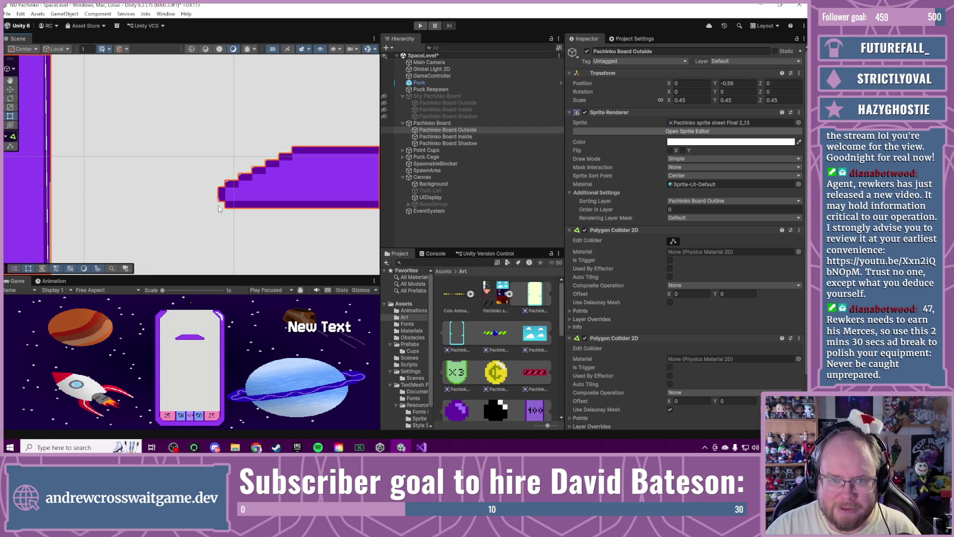
{"action": "left_click", "coordinate": [675, 241]}
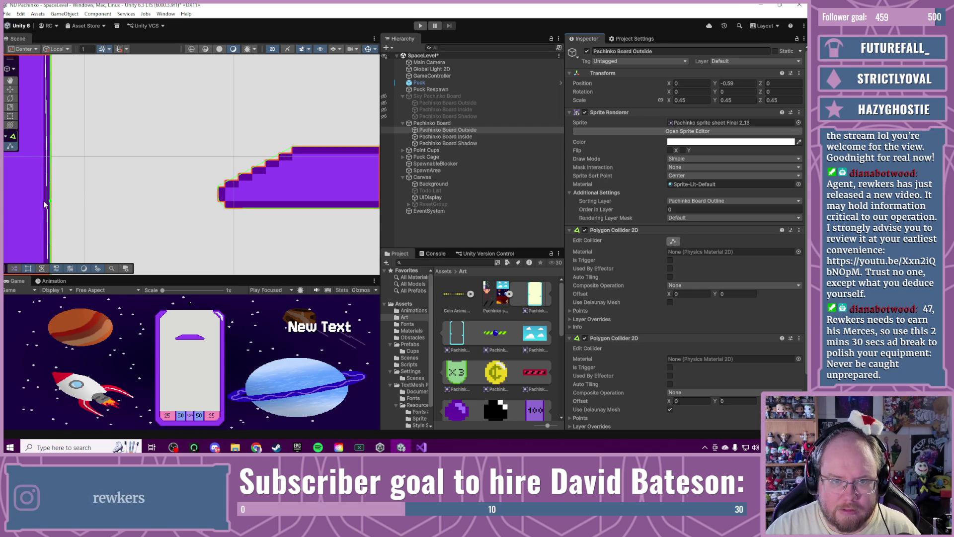
{"action": "scroll", "coordinate": [65, 174], "scroll_direction": "down", "scroll_amount": 2}
{"action": "scroll", "coordinate": [100, 174], "scroll_direction": "down", "scroll_amount": 2}
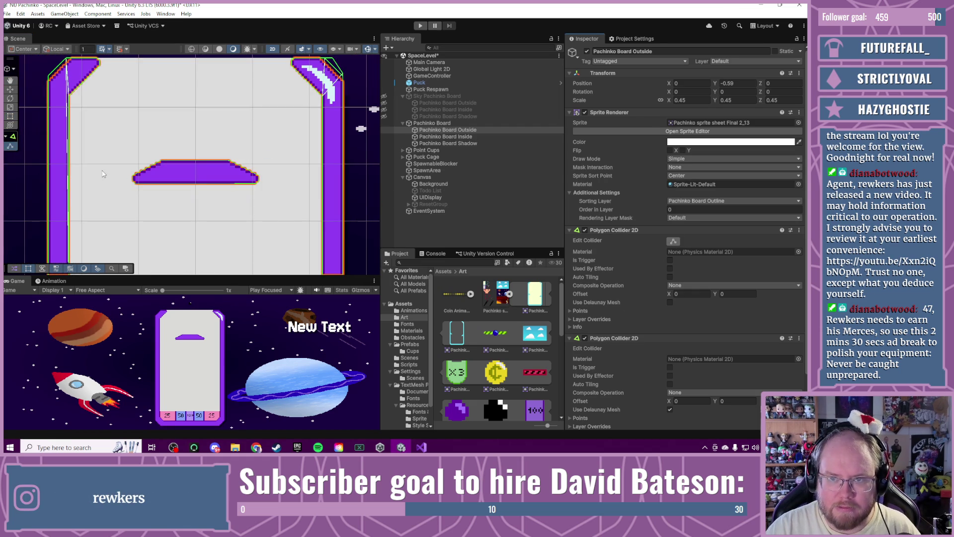
{"action": "key", "text": "ctrl+z"}
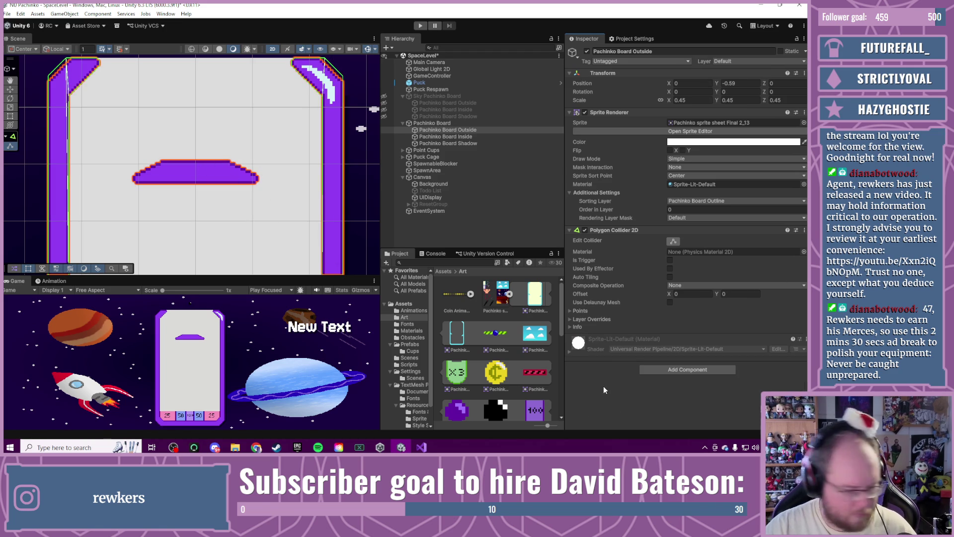
Step: Toggle collider editing, pan around the board, and twice add then undo an extra Polygon Collider 2D
{"action": "left_click", "coordinate": [675, 242]}
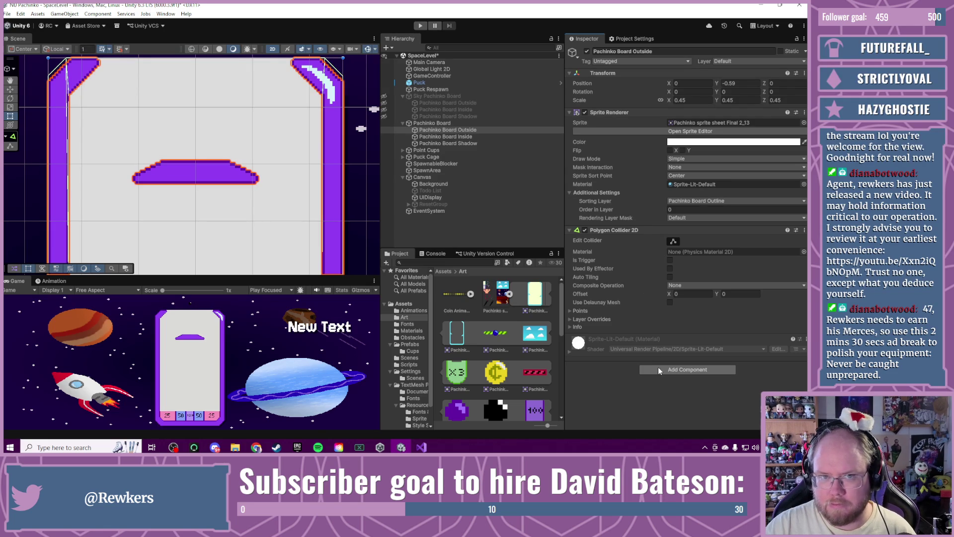
{"action": "mouse_move", "coordinate": [154, 214]}
{"action": "left_mouse_down"}
{"action": "mouse_move", "coordinate": [246, 116]}
{"action": "mouse_move", "coordinate": [221, 235]}
{"action": "left_mouse_up"}
{"action": "scroll", "coordinate": [222, 234], "scroll_direction": "up", "scroll_amount": 8}
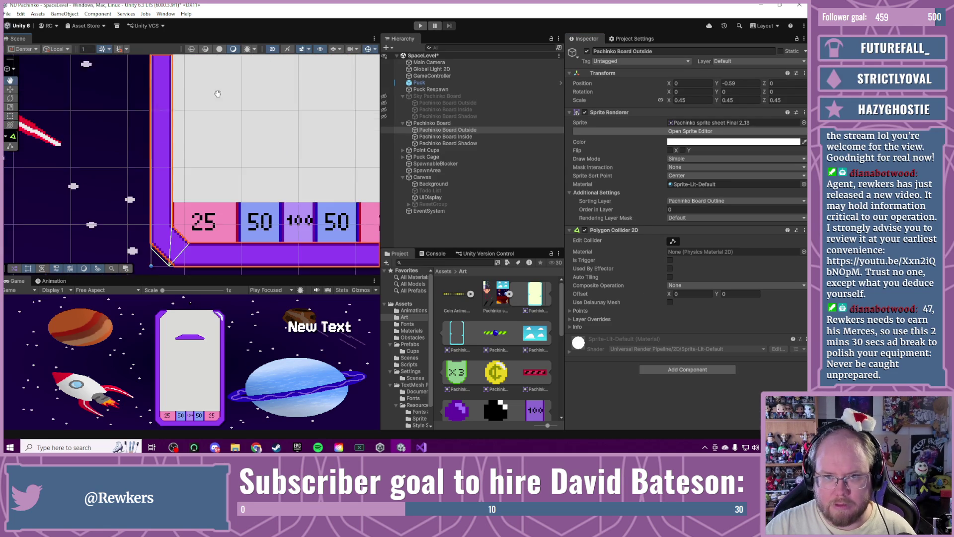
{"action": "scroll", "coordinate": [172, 211], "scroll_direction": "up", "scroll_amount": 4}
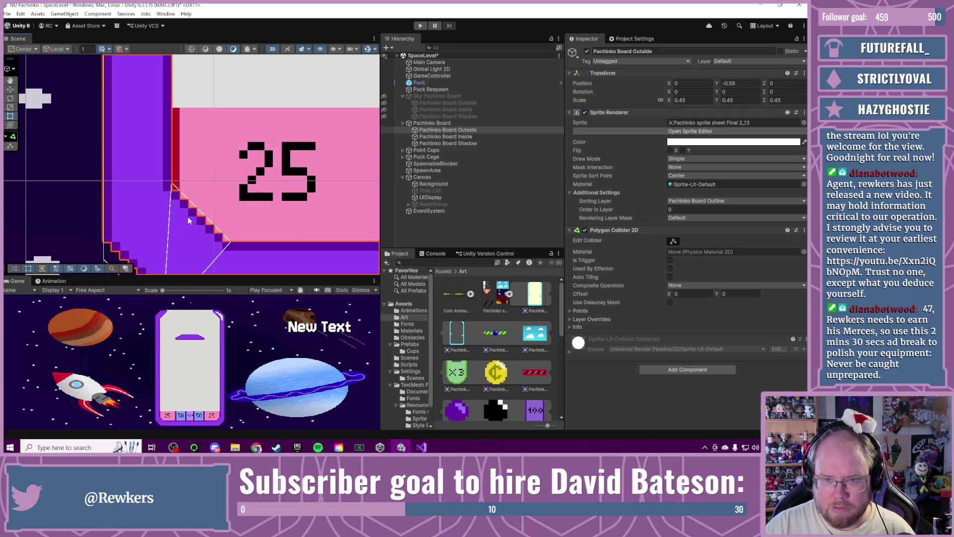
{"action": "scroll", "coordinate": [198, 223], "scroll_direction": "down", "scroll_amount": 10}
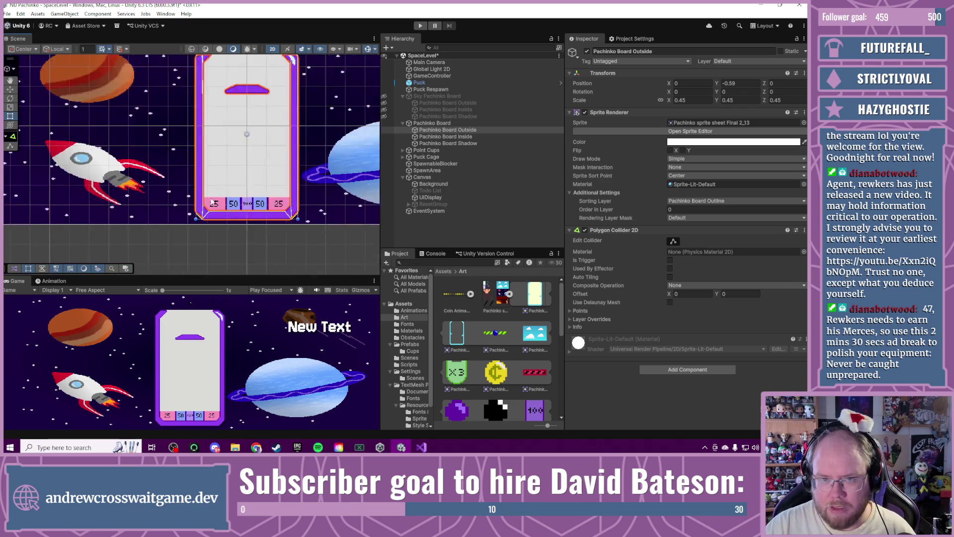
{"action": "scroll", "coordinate": [172, 220], "scroll_direction": "up", "scroll_amount": 2}
{"action": "scroll", "coordinate": [191, 207], "scroll_direction": "up", "scroll_amount": 5}
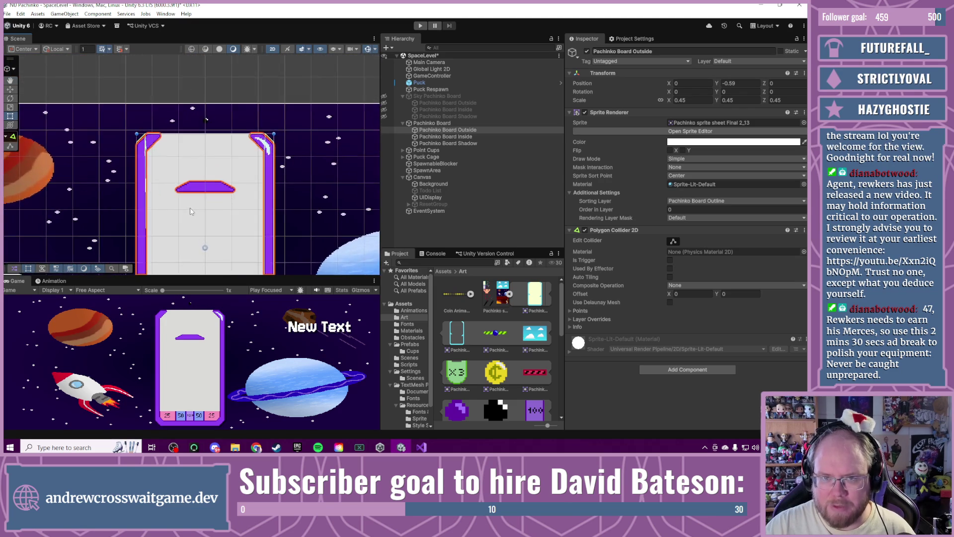
{"action": "left_click", "coordinate": [702, 371]}
{"action": "left_click", "coordinate": [659, 330]}
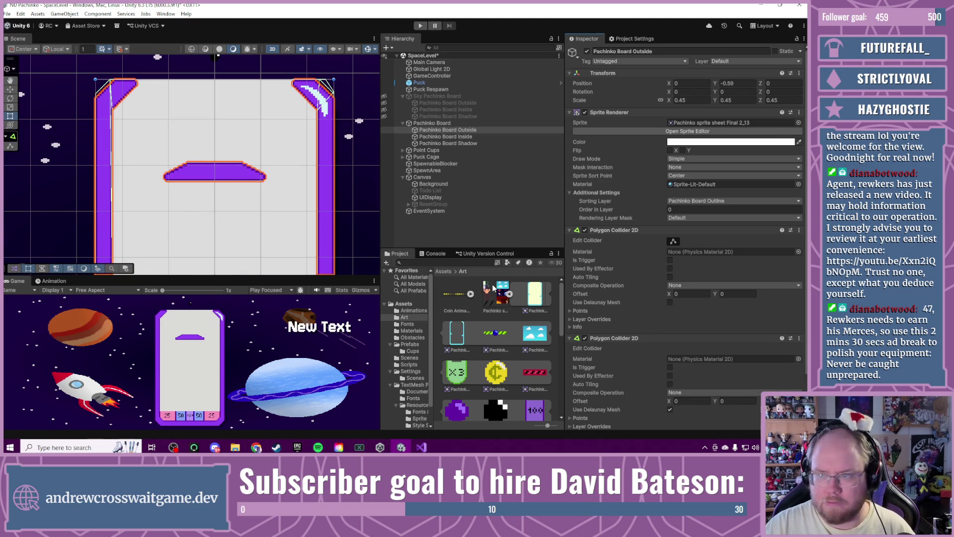
{"action": "key", "text": "ctrl+z"}
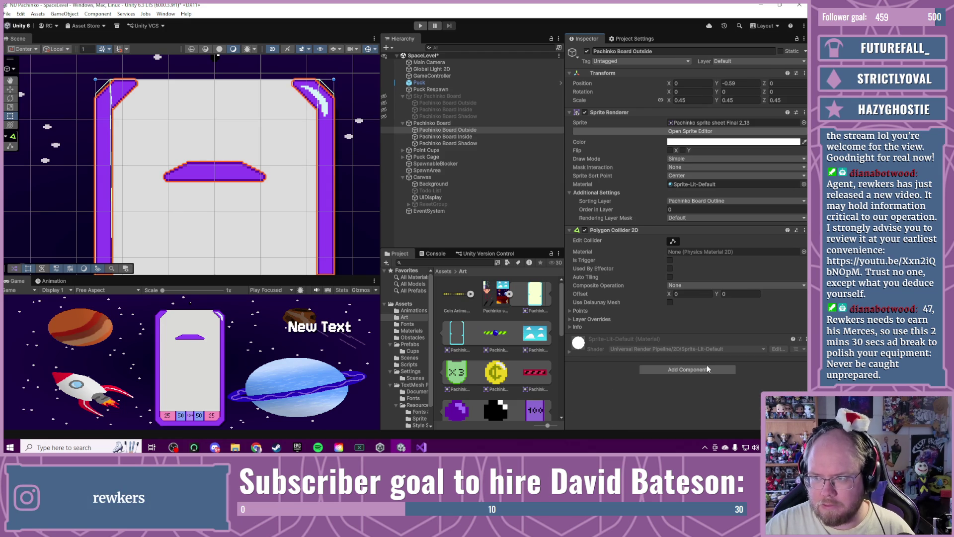
{"action": "left_click", "coordinate": [708, 369]}
{"action": "left_click", "coordinate": [666, 338]}
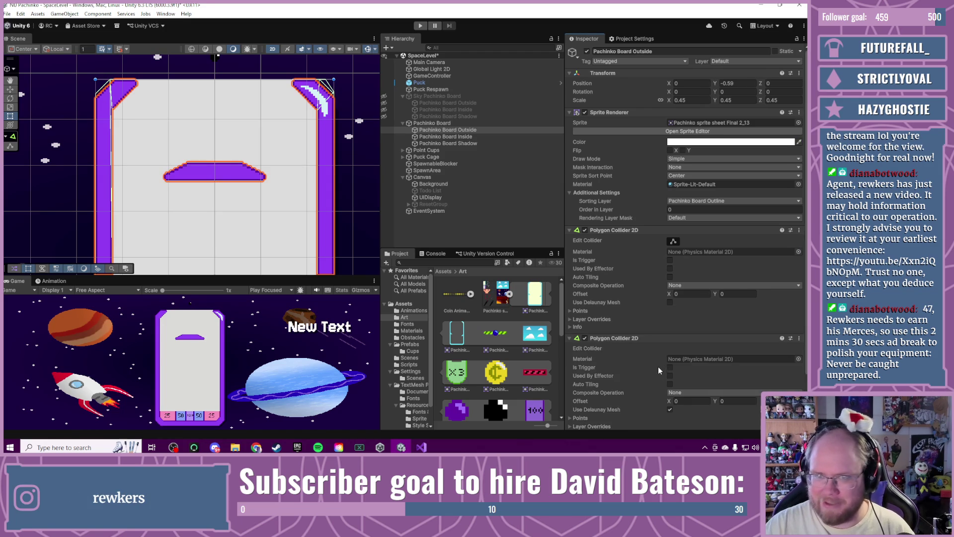
{"action": "key", "text": "ctrl+z"}
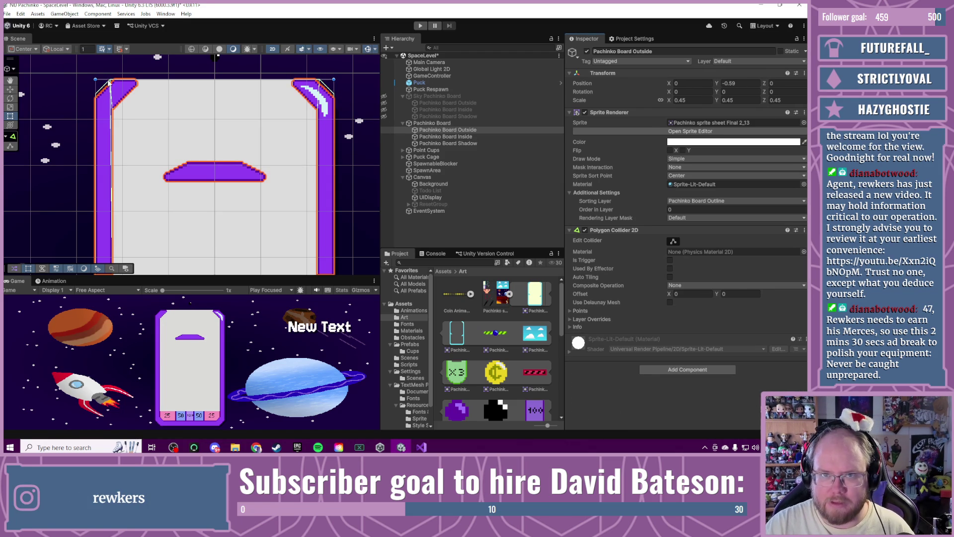
Step: Add a second Polygon Collider 2D and disable the first polygon collider
{"action": "left_click", "coordinate": [688, 369]}
{"action": "left_click", "coordinate": [662, 331]}
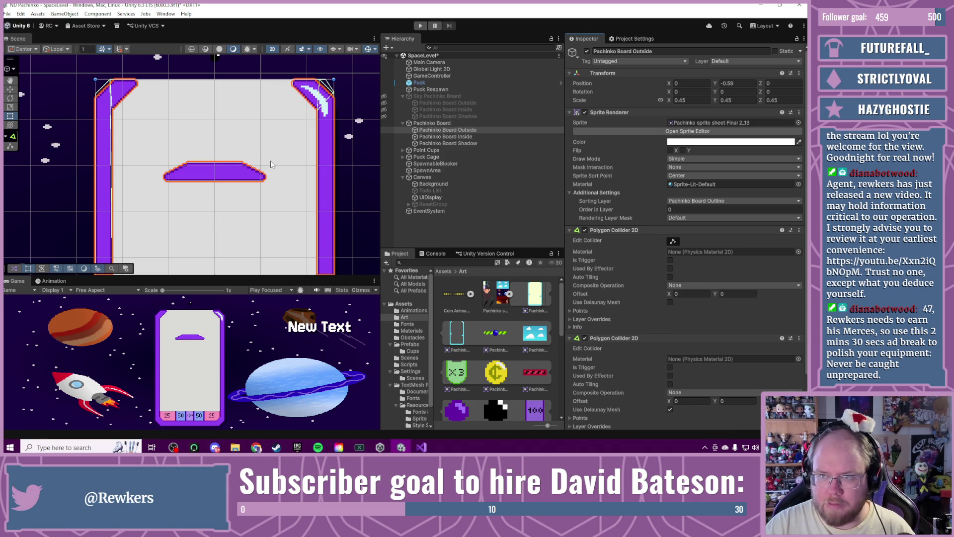
{"action": "left_click", "coordinate": [585, 230]}
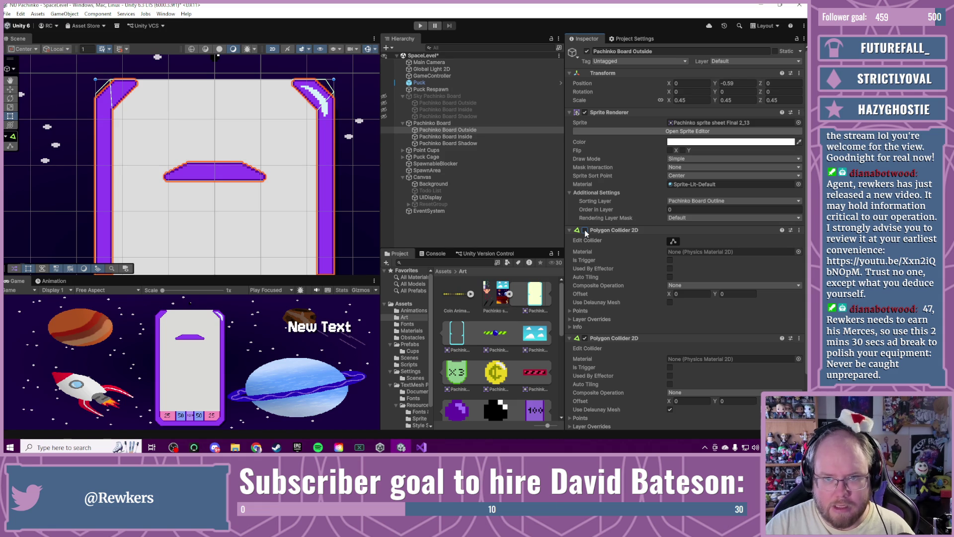
{"action": "left_click_drag", "start_coordinate": [149, 124], "coordinate": [193, 102]}
Step: View the board's scoring row, undo the second Polygon Collider 2D, and reselect Pachinko Board Outside
{"action": "left_click_drag", "start_coordinate": [180, 258], "coordinate": [179, 84]}
{"action": "left_click_drag", "start_coordinate": [179, 242], "coordinate": [197, 215]}
{"action": "scroll", "coordinate": [197, 215], "scroll_direction": "up", "scroll_amount": 10}
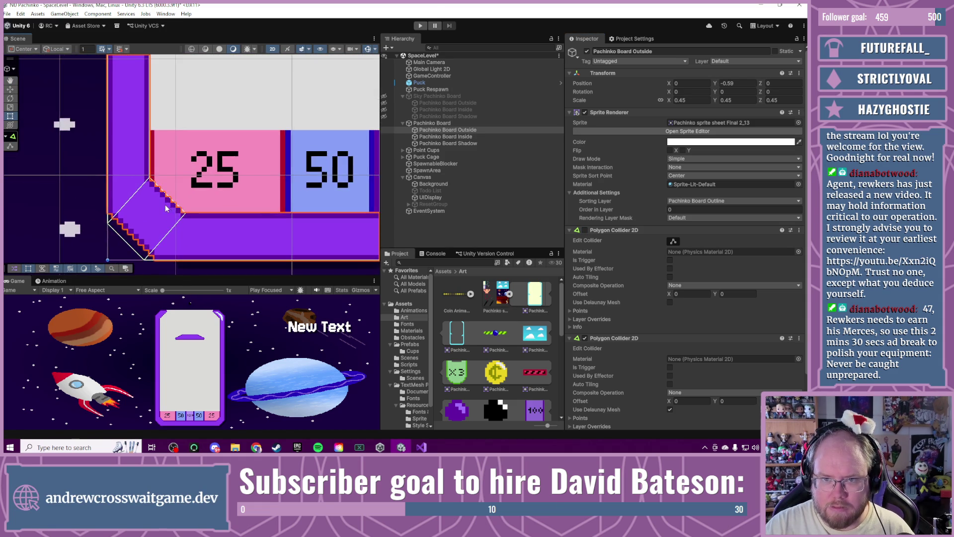
{"action": "scroll", "coordinate": [178, 209], "scroll_direction": "down", "scroll_amount": 1}
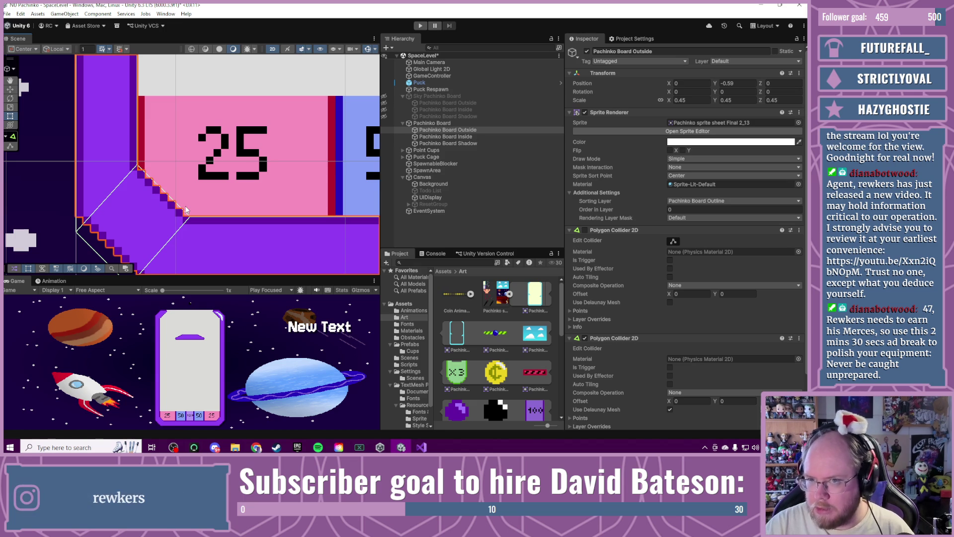
{"action": "scroll", "coordinate": [209, 207], "scroll_direction": "down", "scroll_amount": 2}
{"action": "scroll", "coordinate": [209, 208], "scroll_direction": "down", "scroll_amount": 2}
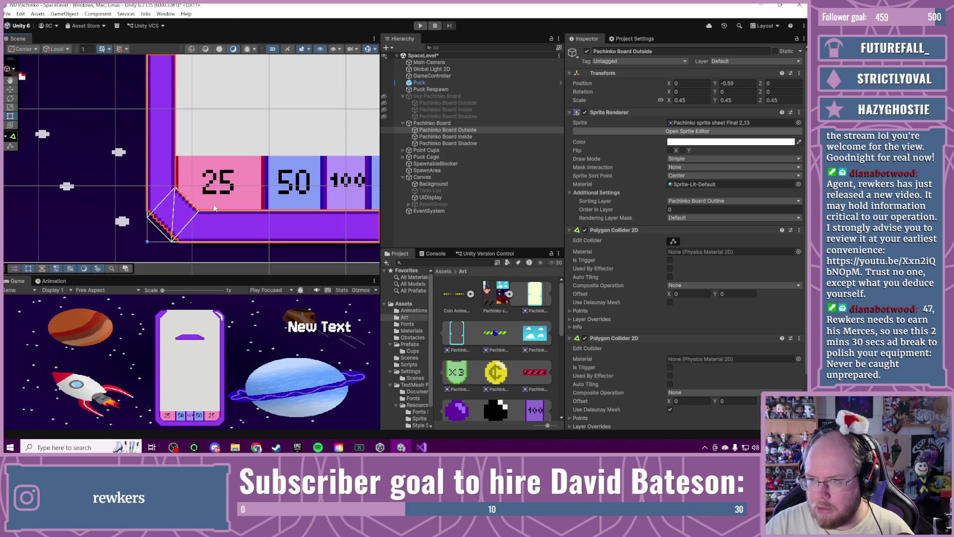
{"action": "key", "text": "ctrl+z"}
{"action": "left_click", "coordinate": [441, 131]}
Step: Create an empty child under Pachinko Board, replacing one misplaced under Outside, named Middle Block
{"action": "right_click", "coordinate": [445, 130]}
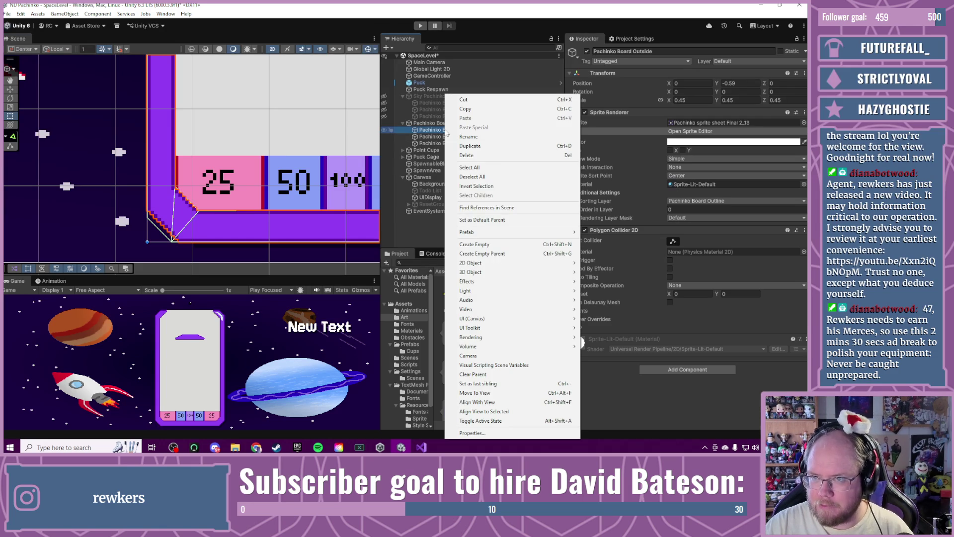
{"action": "left_click", "coordinate": [497, 244]}
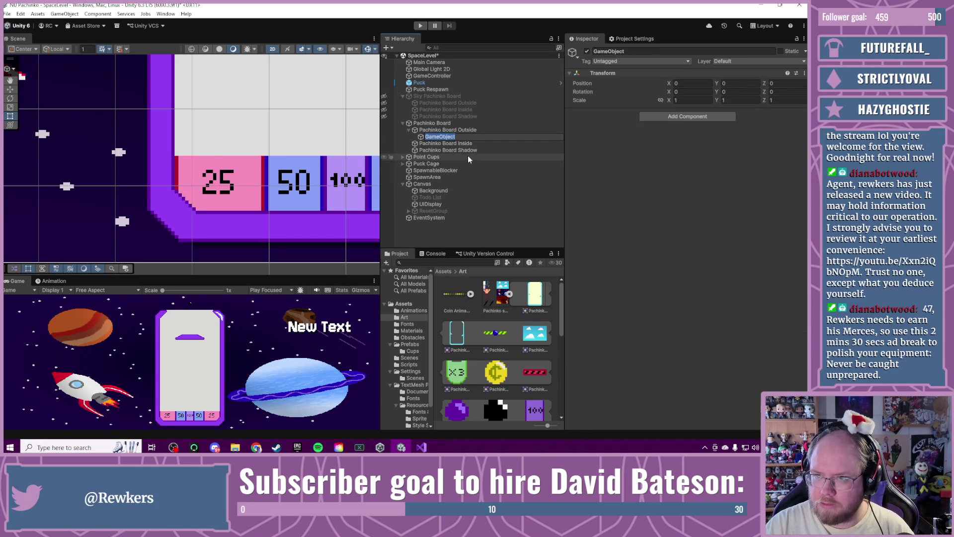
{"action": "key", "text": "ctrl+z"}
{"action": "right_click", "coordinate": [441, 127]}
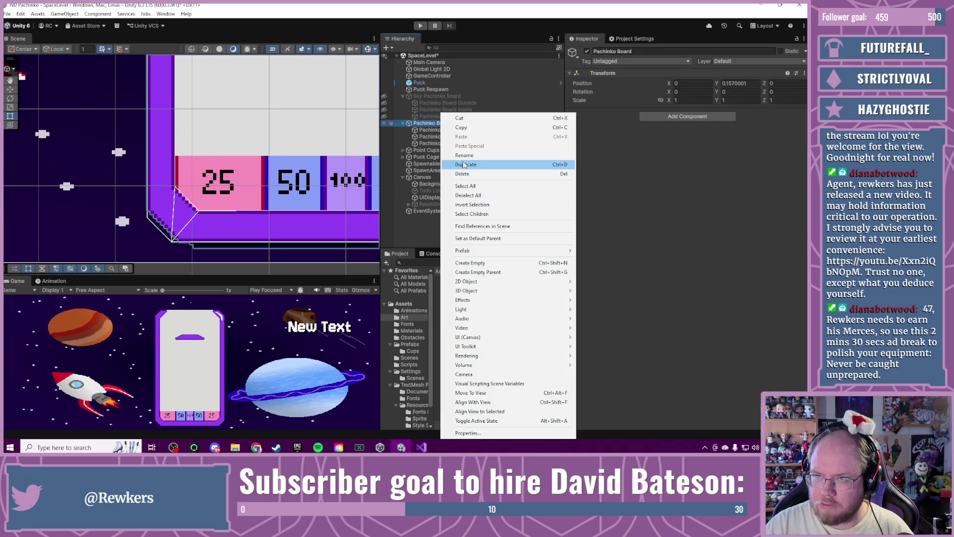
{"action": "left_click", "coordinate": [477, 246]}
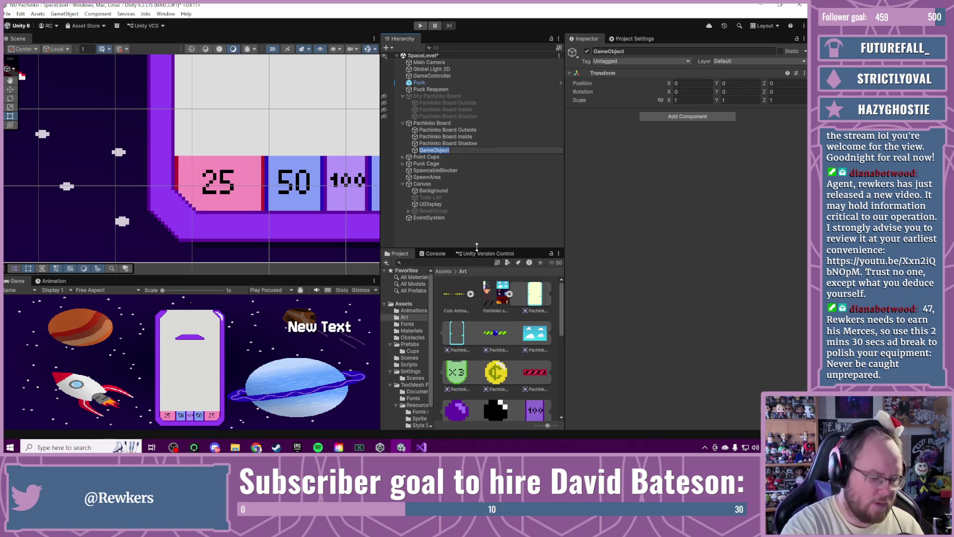
{"action": "type", "text": "Middle Blo"}
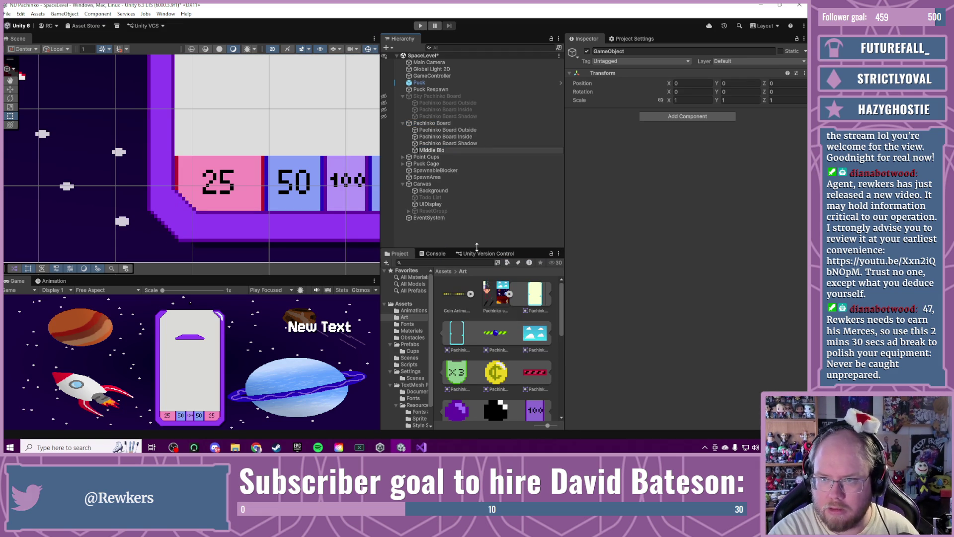
{"action": "type", "text": "ck"}
{"action": "key", "text": "Return"}
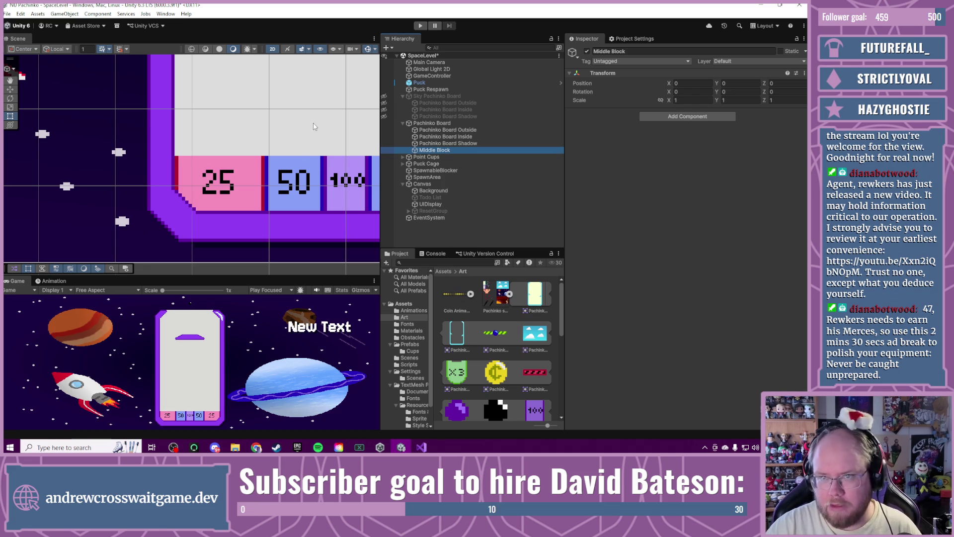
{"action": "scroll", "coordinate": [314, 127], "scroll_direction": "down", "scroll_amount": 4}
{"action": "mouse_move", "coordinate": [289, 119]}
{"action": "left_mouse_down"}
{"action": "mouse_move", "coordinate": [284, 196]}
{"action": "mouse_move", "coordinate": [308, 189]}
{"action": "left_mouse_up"}
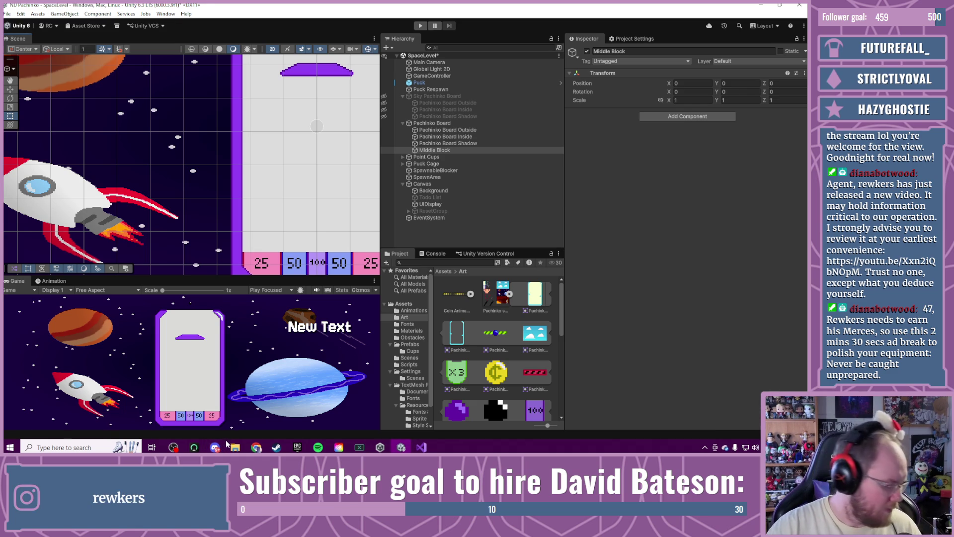
Step: Center the board's top in view, add a Polygon Collider 2D to Middle Block, and zoom in
{"action": "mouse_move", "coordinate": [236, 446]}
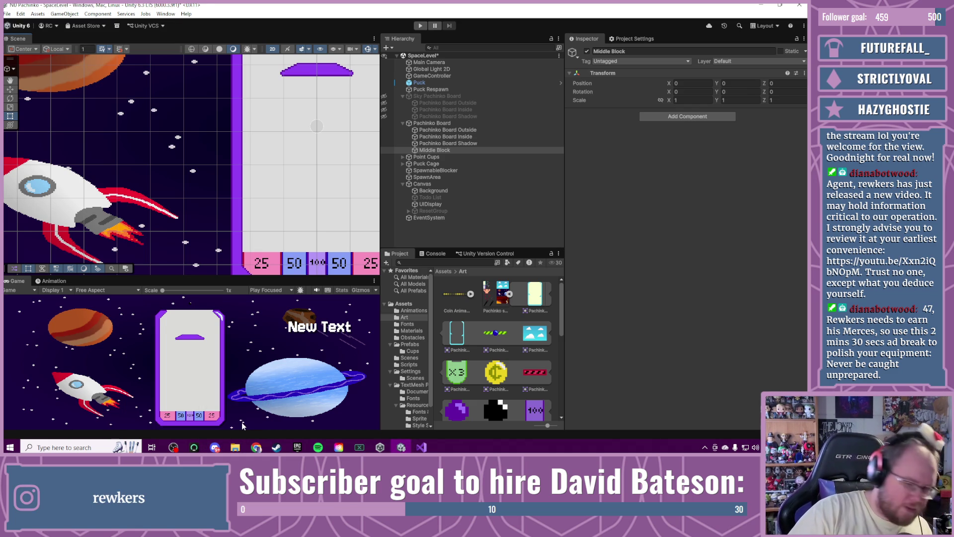
{"action": "mouse_move", "coordinate": [366, 247]}
{"action": "left_mouse_down"}
{"action": "mouse_move", "coordinate": [342, 274]}
{"action": "mouse_move", "coordinate": [269, 56]}
{"action": "left_mouse_up"}
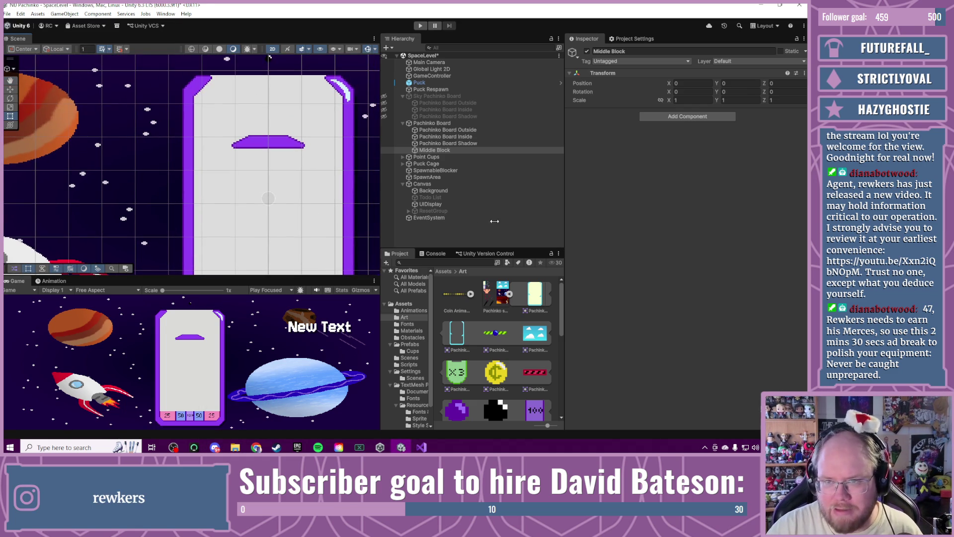
{"action": "mouse_move", "coordinate": [434, 157]}
{"action": "left_mouse_down"}
{"action": "mouse_move", "coordinate": [641, 141]}
{"action": "mouse_move", "coordinate": [660, 150]}
{"action": "left_mouse_up"}
{"action": "scroll", "coordinate": [253, 174], "scroll_direction": "up", "scroll_amount": 5}
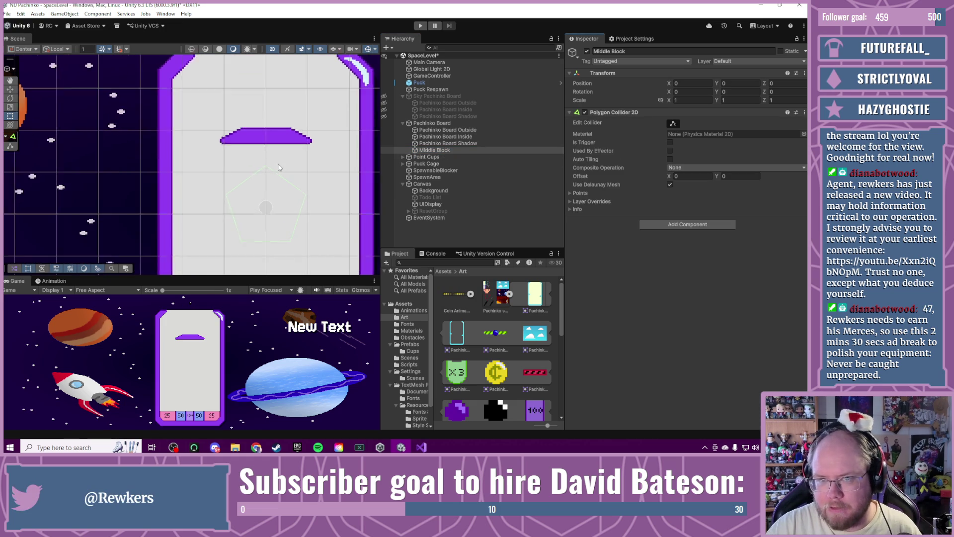
{"action": "scroll", "coordinate": [267, 173], "scroll_direction": "up", "scroll_amount": 2}
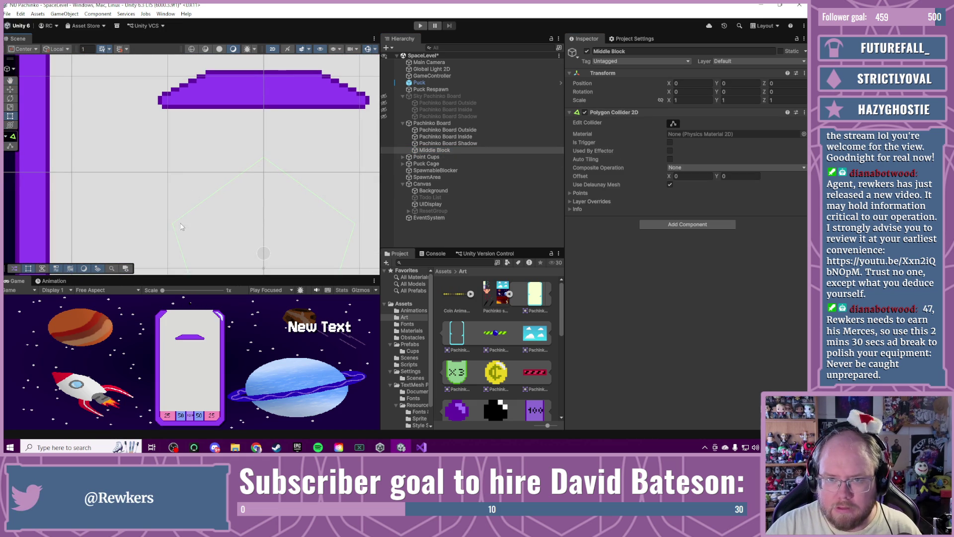
{"action": "left_click", "coordinate": [672, 123]}
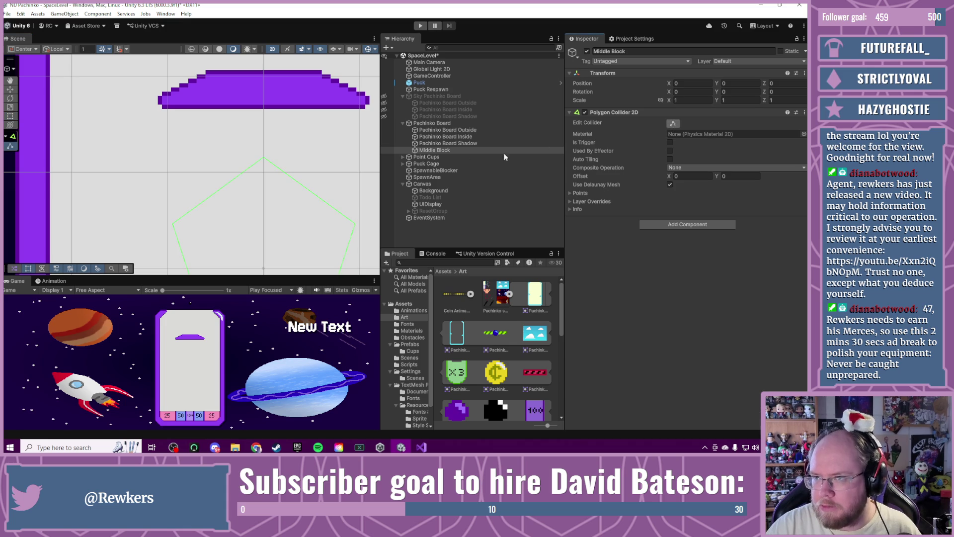
Step: Drag the pentagon's top and left vertices up to the purple platform's top edge and corner
{"action": "left_click_drag", "start_coordinate": [264, 158], "coordinate": [264, 73]}
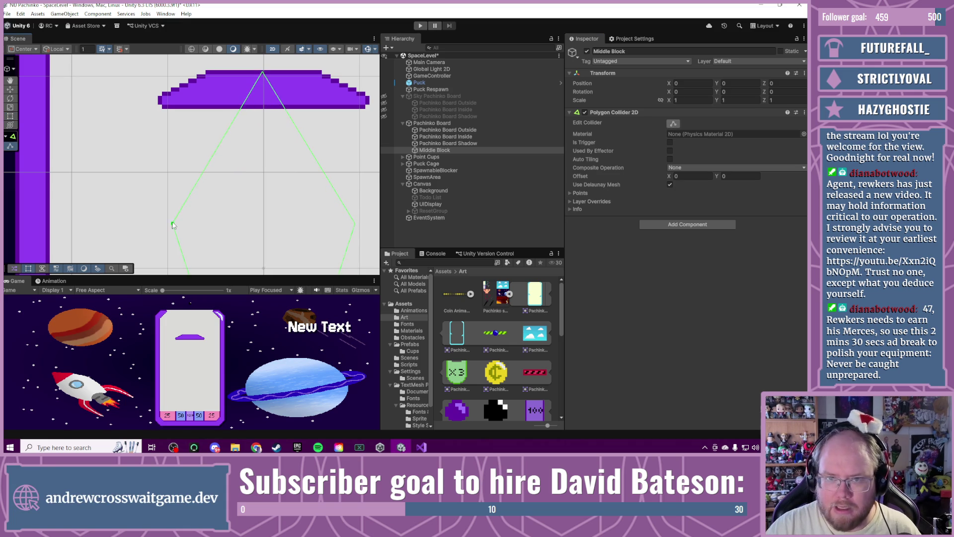
{"action": "mouse_move", "coordinate": [173, 214]}
{"action": "left_mouse_down"}
{"action": "mouse_move", "coordinate": [192, 82]}
{"action": "mouse_move", "coordinate": [205, 73]}
{"action": "left_mouse_up"}
{"action": "left_click_drag", "start_coordinate": [235, 256], "coordinate": [231, 175]}
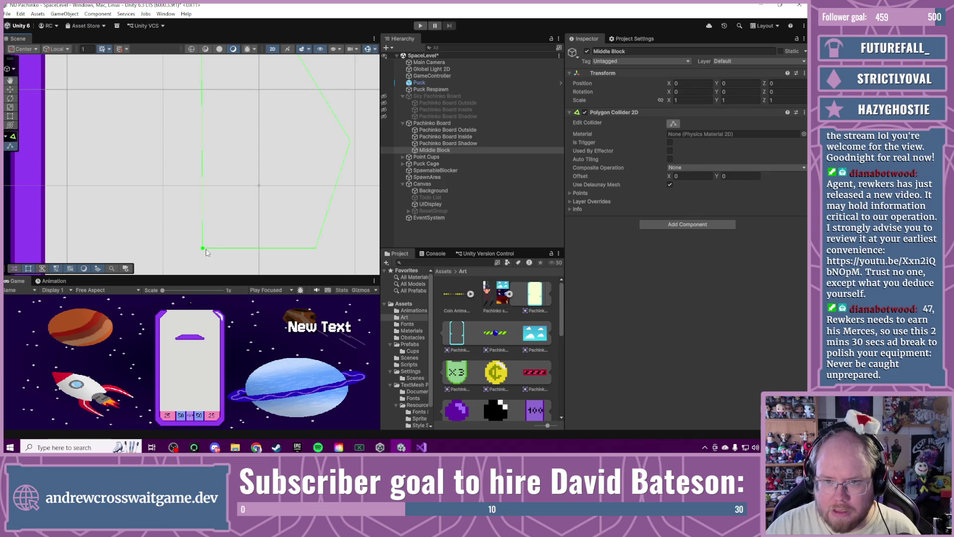
{"action": "mouse_move", "coordinate": [203, 248]}
{"action": "left_mouse_down"}
{"action": "mouse_move", "coordinate": [239, 164]}
{"action": "mouse_move", "coordinate": [315, 247]}
{"action": "left_mouse_up"}
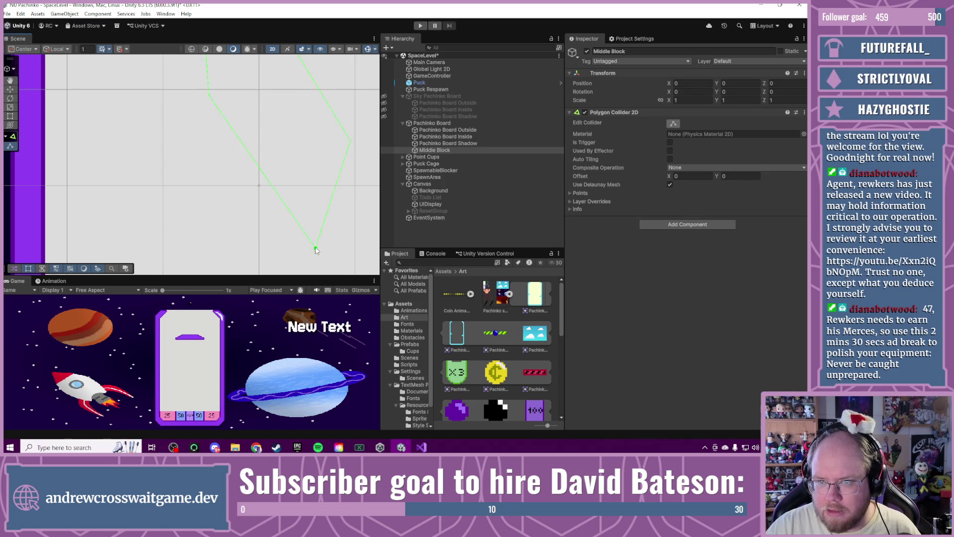
{"action": "mouse_move", "coordinate": [291, 94]}
{"action": "left_mouse_down"}
{"action": "mouse_move", "coordinate": [249, 214]}
{"action": "mouse_move", "coordinate": [244, 186]}
{"action": "left_mouse_up"}
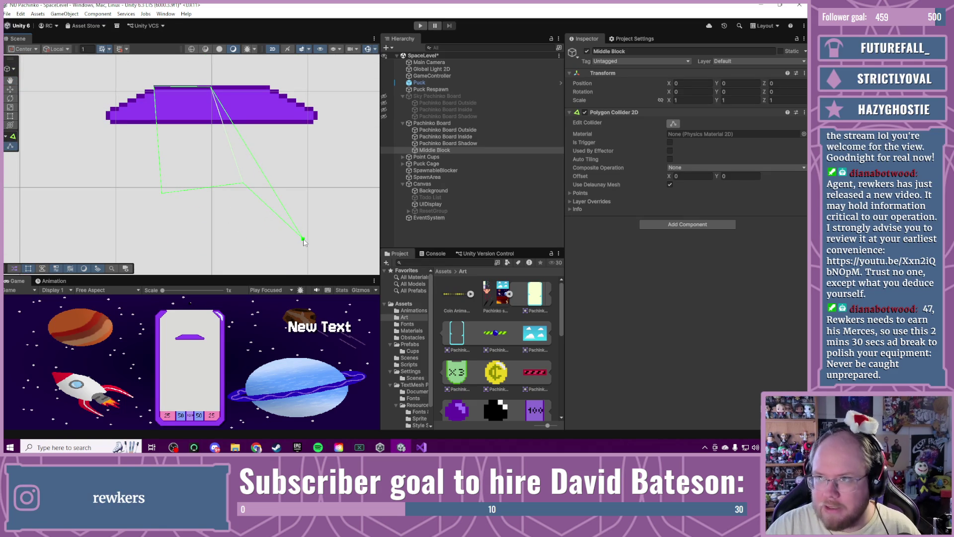
{"action": "mouse_move", "coordinate": [304, 242]}
{"action": "left_mouse_down"}
{"action": "mouse_move", "coordinate": [318, 128]}
{"action": "mouse_move", "coordinate": [294, 85]}
{"action": "mouse_move", "coordinate": [270, 86]}
{"action": "left_mouse_up"}
Step: Move the remaining vertices onto the platform's right corner and bottom-left corner
{"action": "scroll", "coordinate": [270, 86], "scroll_direction": "up", "scroll_amount": 2}
{"action": "mouse_move", "coordinate": [234, 213]}
{"action": "left_mouse_down"}
{"action": "mouse_move", "coordinate": [300, 173]}
{"action": "mouse_move", "coordinate": [333, 122]}
{"action": "left_mouse_up"}
{"action": "mouse_move", "coordinate": [300, 174]}
{"action": "left_mouse_down"}
{"action": "mouse_move", "coordinate": [128, 227]}
{"action": "mouse_move", "coordinate": [329, 135]}
{"action": "left_mouse_up"}
{"action": "mouse_move", "coordinate": [130, 227]}
{"action": "left_mouse_down"}
{"action": "mouse_move", "coordinate": [80, 150]}
{"action": "mouse_move", "coordinate": [62, 144]}
{"action": "mouse_move", "coordinate": [66, 126]}
{"action": "mouse_move", "coordinate": [56, 129]}
{"action": "left_mouse_up"}
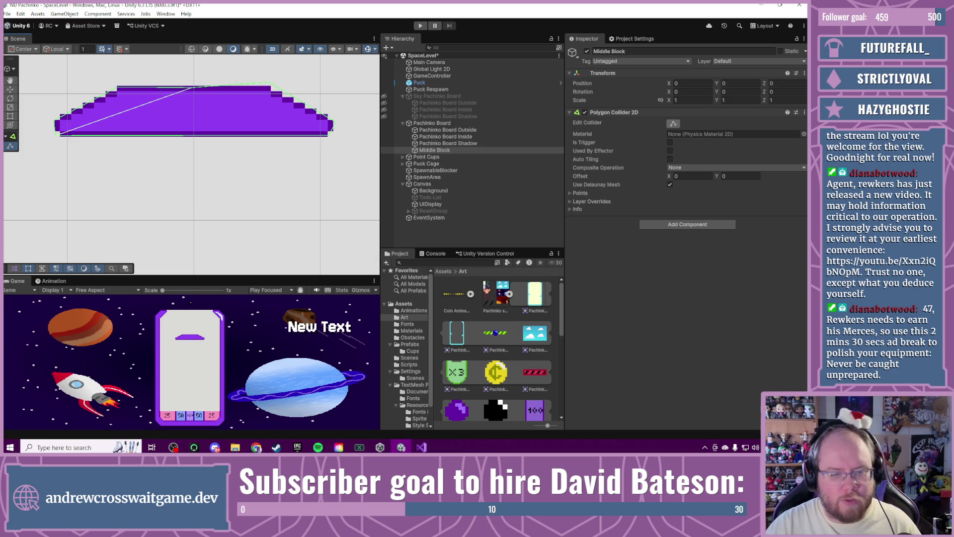
{"action": "scroll", "coordinate": [58, 136], "scroll_direction": "up", "scroll_amount": 5}
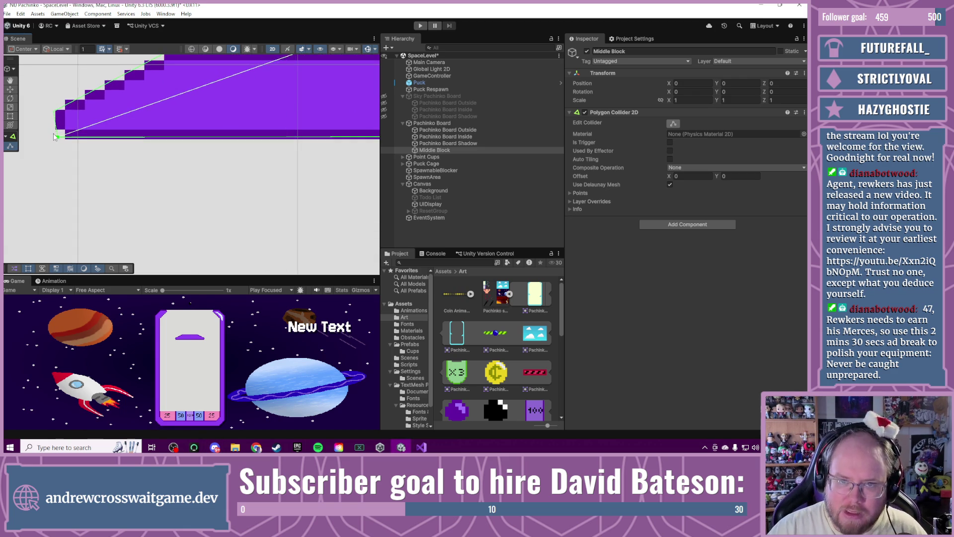
{"action": "scroll", "coordinate": [58, 135], "scroll_direction": "up", "scroll_amount": 3}
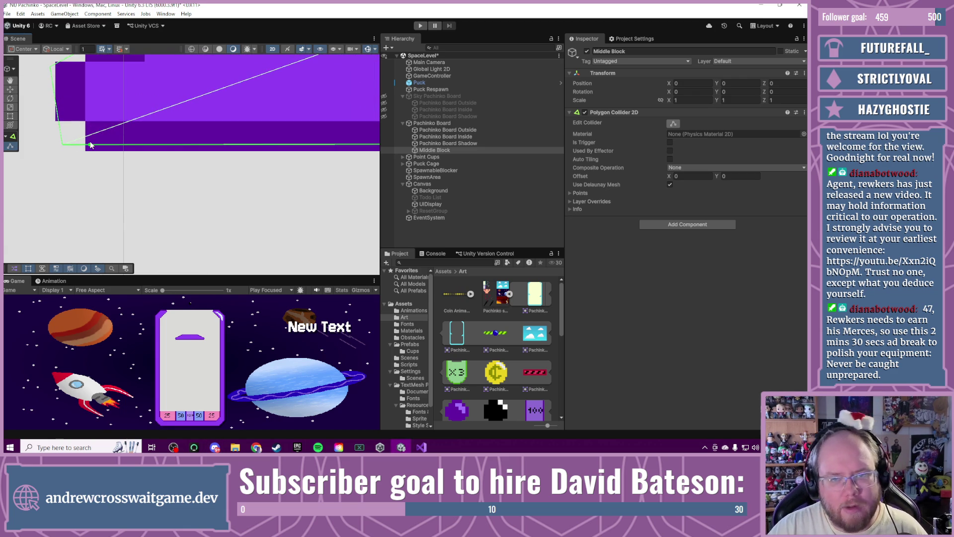
Step: Snap the collider's lower-left, top and bottom-right points onto the block's stepped corners
{"action": "mouse_move", "coordinate": [88, 145]}
{"action": "left_mouse_down"}
{"action": "mouse_move", "coordinate": [57, 131]}
{"action": "mouse_move", "coordinate": [106, 189]}
{"action": "left_mouse_up"}
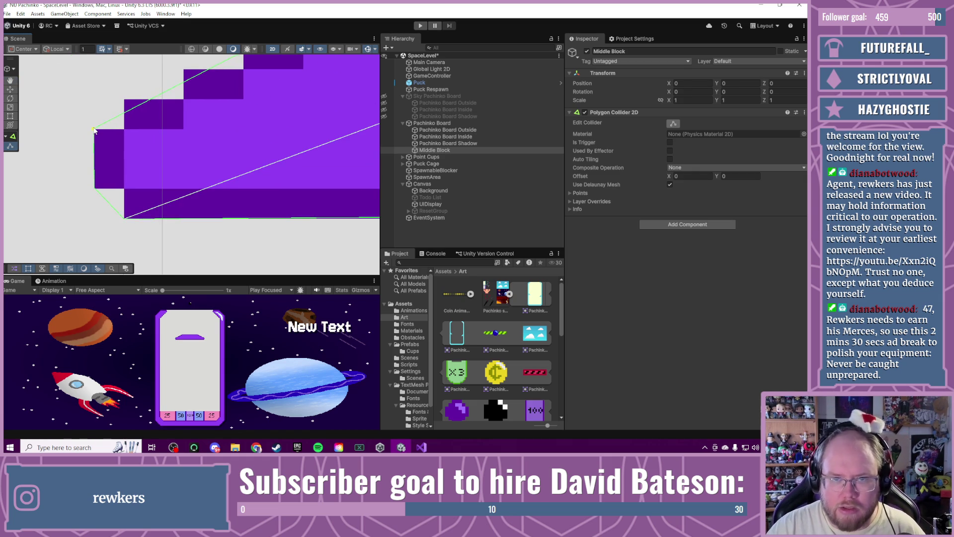
{"action": "mouse_move", "coordinate": [175, 115]}
{"action": "left_mouse_down"}
{"action": "mouse_move", "coordinate": [221, 108]}
{"action": "mouse_move", "coordinate": [55, 224]}
{"action": "left_mouse_up"}
{"action": "mouse_move", "coordinate": [209, 107]}
{"action": "left_mouse_down"}
{"action": "mouse_move", "coordinate": [207, 100]}
{"action": "mouse_move", "coordinate": [151, 134]}
{"action": "mouse_move", "coordinate": [183, 147]}
{"action": "mouse_move", "coordinate": [235, 127]}
{"action": "mouse_move", "coordinate": [212, 138]}
{"action": "left_mouse_up"}
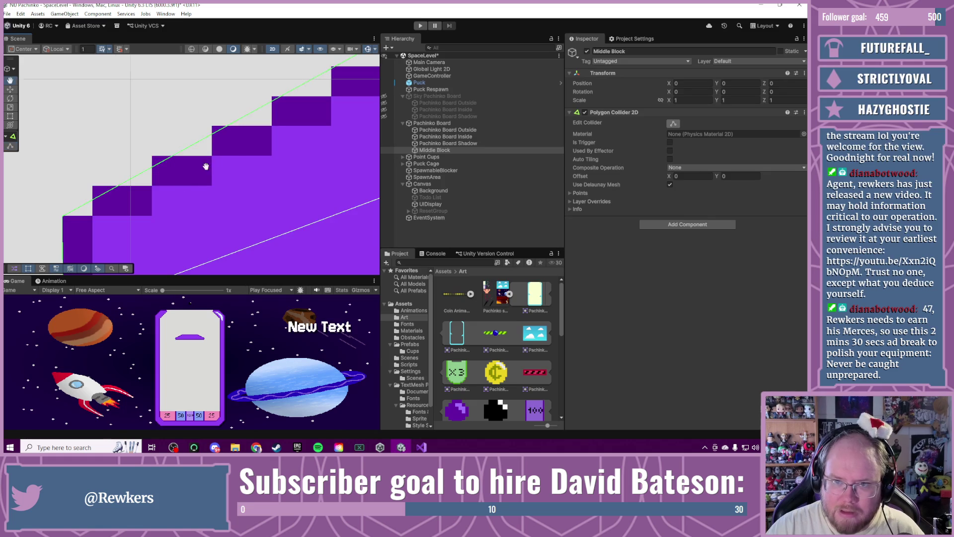
{"action": "left_click_drag", "start_coordinate": [93, 191], "coordinate": [106, 184]}
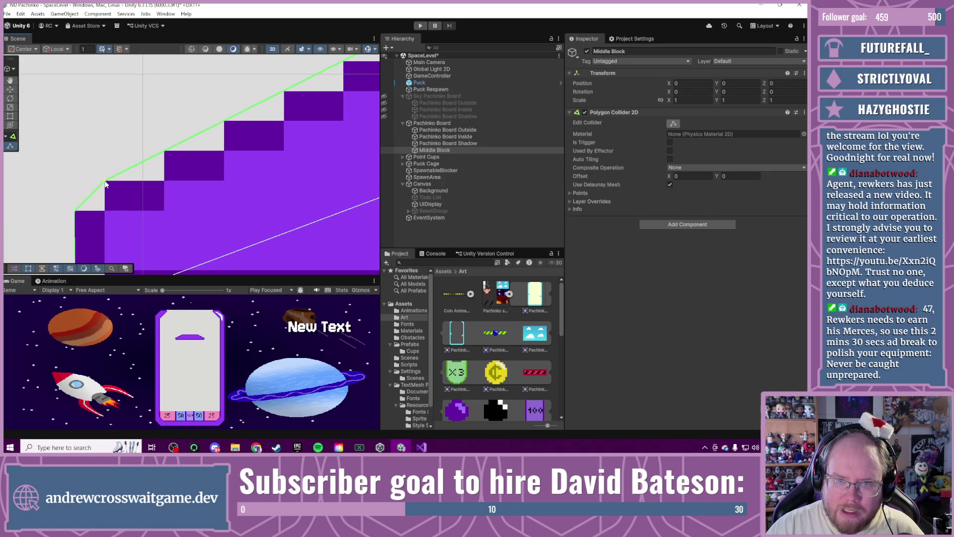
{"action": "scroll", "coordinate": [244, 158], "scroll_direction": "right", "scroll_amount": 10}
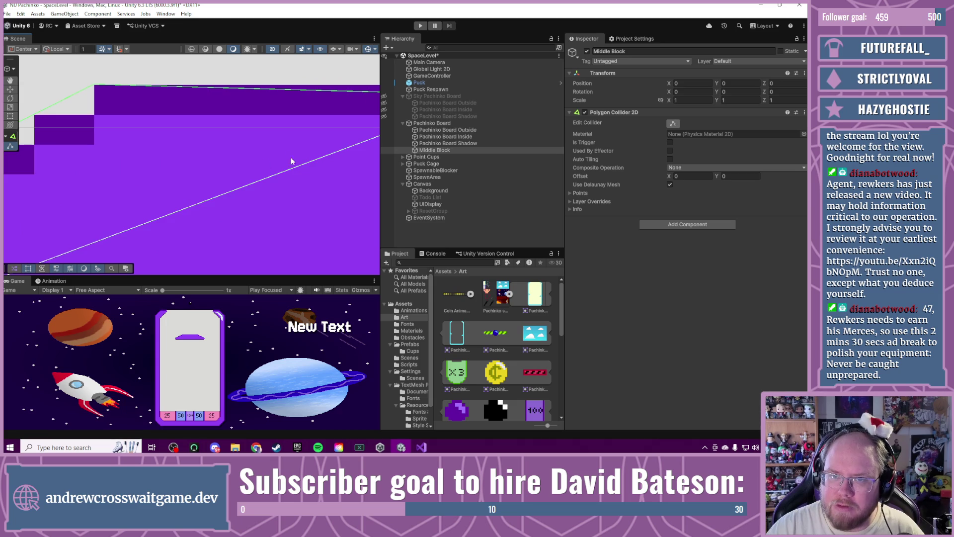
{"action": "scroll", "coordinate": [266, 162], "scroll_direction": "down", "scroll_amount": 5}
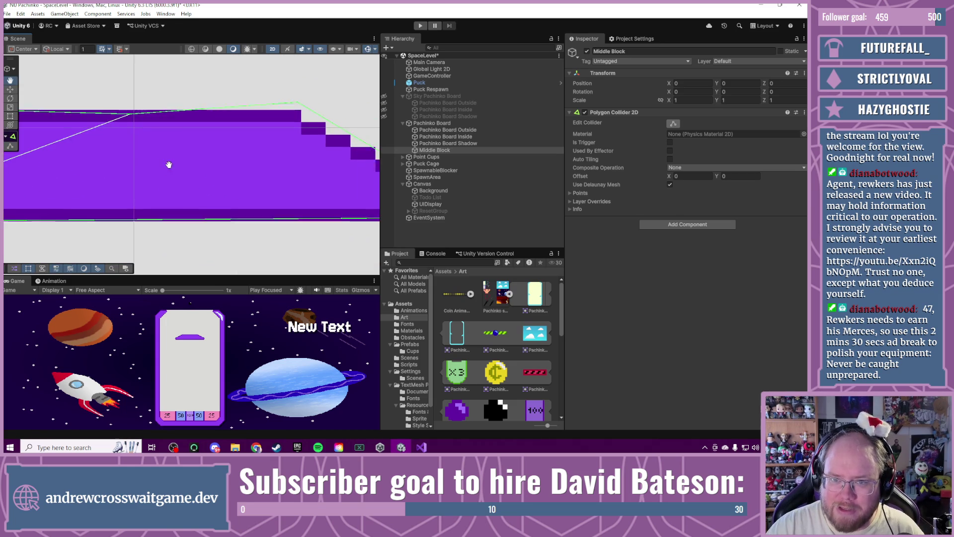
{"action": "scroll", "coordinate": [175, 164], "scroll_direction": "up", "scroll_amount": 5}
{"action": "scroll", "coordinate": [313, 204], "scroll_direction": "up", "scroll_amount": 2}
{"action": "left_click_drag", "start_coordinate": [298, 203], "coordinate": [332, 164]}
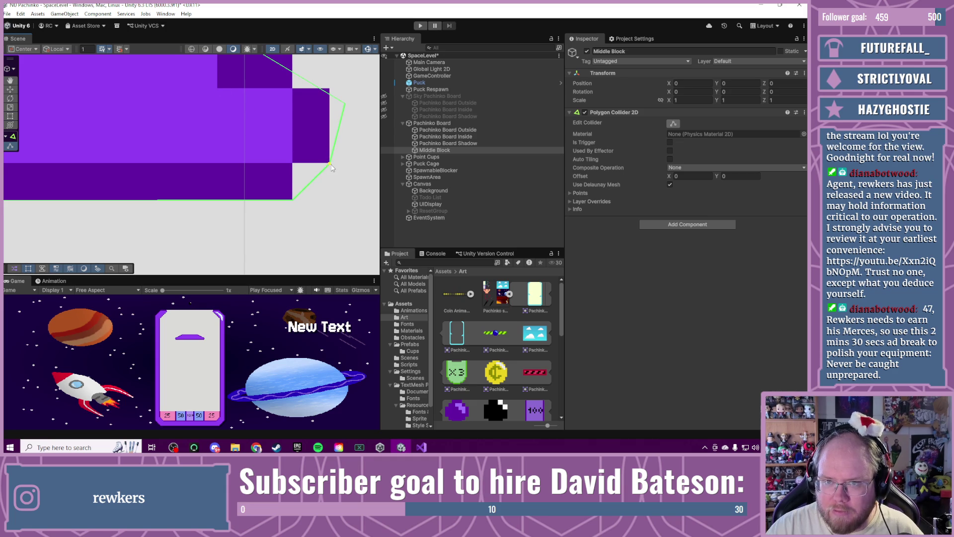
Step: Add a point at the right-side step corner and resnap the top point onto the block's corner
{"action": "mouse_move", "coordinate": [308, 118]}
{"action": "left_mouse_down"}
{"action": "mouse_move", "coordinate": [293, 202]}
{"action": "mouse_move", "coordinate": [312, 177]}
{"action": "left_mouse_up"}
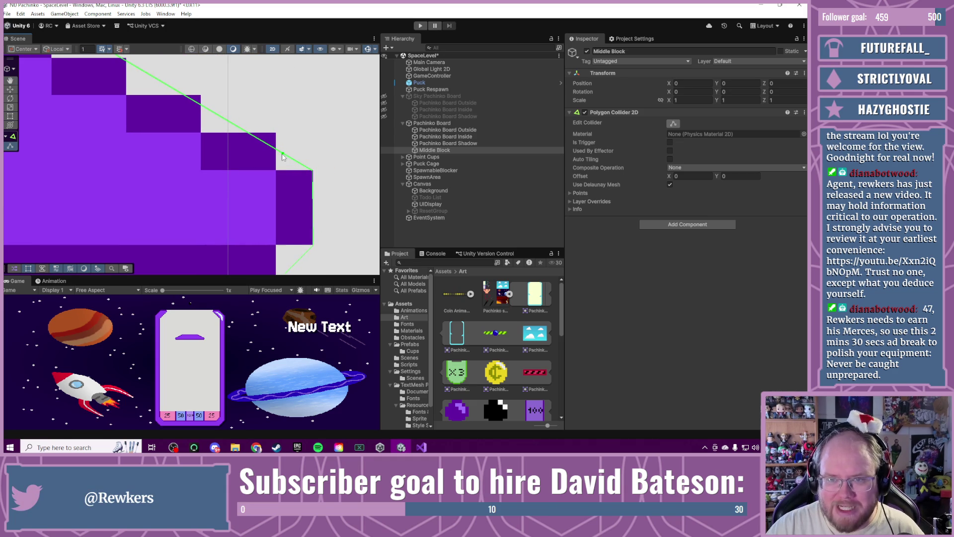
{"action": "left_click_drag", "start_coordinate": [277, 149], "coordinate": [277, 135]}
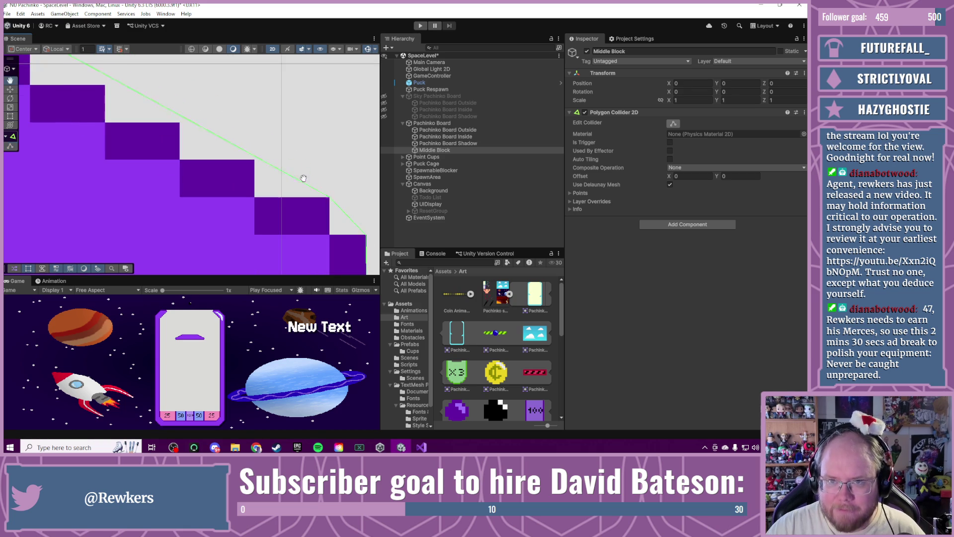
{"action": "scroll", "coordinate": [249, 144], "scroll_direction": "down", "scroll_amount": 2}
{"action": "scroll", "coordinate": [226, 154], "scroll_direction": "up", "scroll_amount": 2}
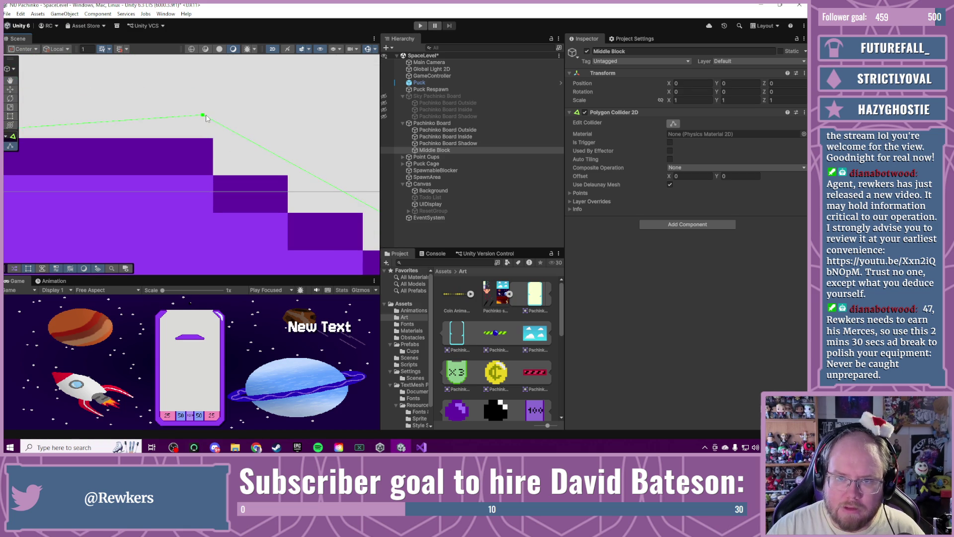
{"action": "left_click_drag", "start_coordinate": [205, 119], "coordinate": [212, 140]}
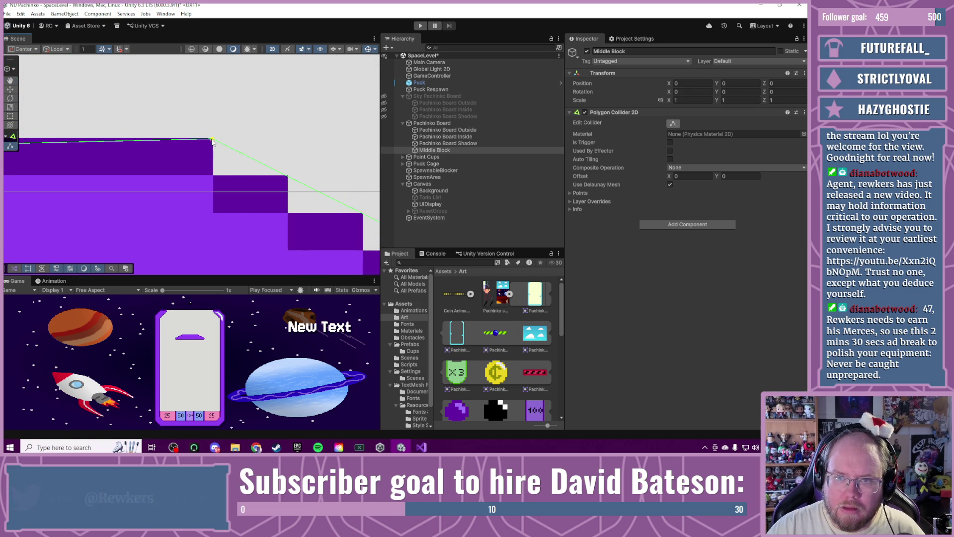
{"action": "scroll", "coordinate": [171, 142], "scroll_direction": "up", "scroll_amount": 3}
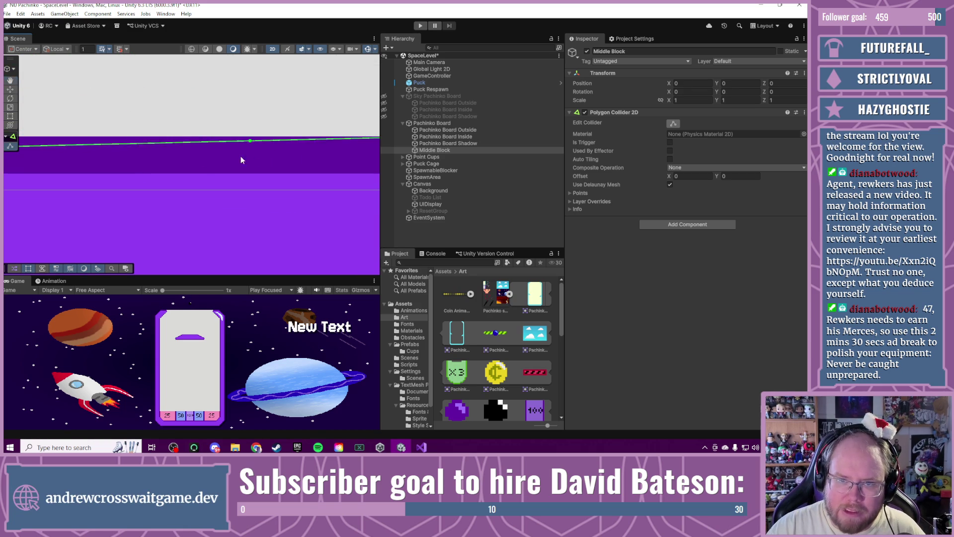
{"action": "scroll", "coordinate": [117, 166], "scroll_direction": "down", "scroll_amount": 2}
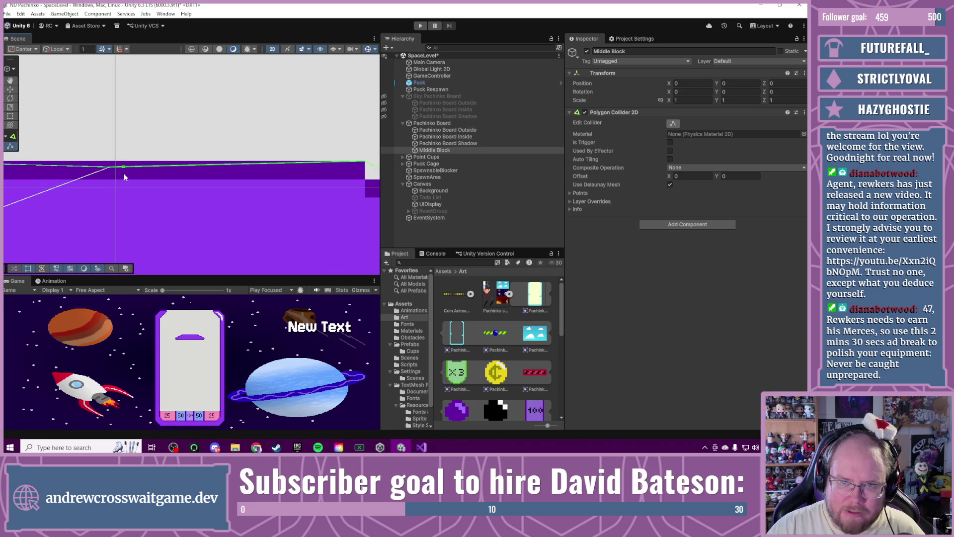
{"action": "mouse_move", "coordinate": [119, 175]}
{"action": "left_mouse_down"}
{"action": "mouse_move", "coordinate": [203, 164]}
{"action": "mouse_move", "coordinate": [204, 132]}
{"action": "left_mouse_up"}
{"action": "scroll", "coordinate": [212, 170], "scroll_direction": "down", "scroll_amount": 2}
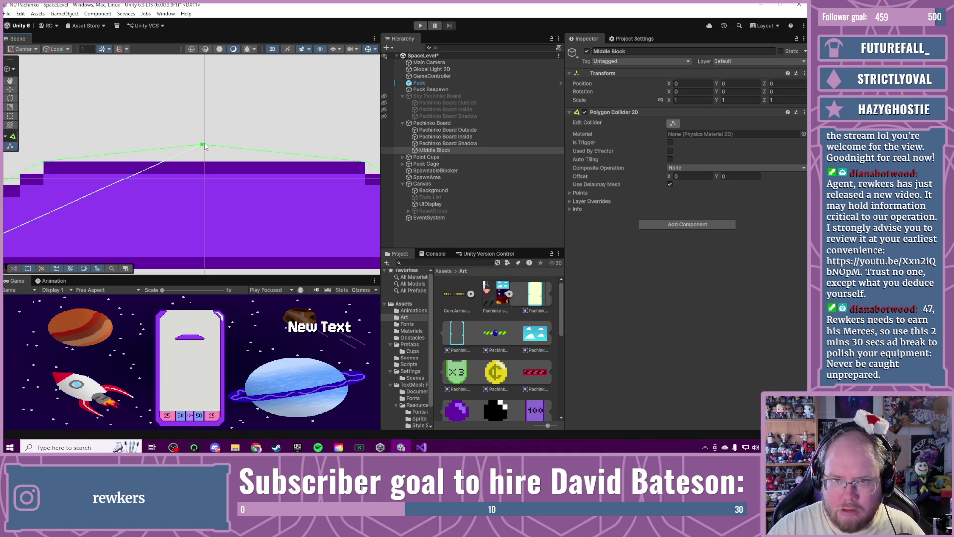
Step: Remove an extra top-edge point and pull the collider's peak down to flatten it
{"action": "left_click_drag", "start_coordinate": [204, 146], "coordinate": [207, 147]}
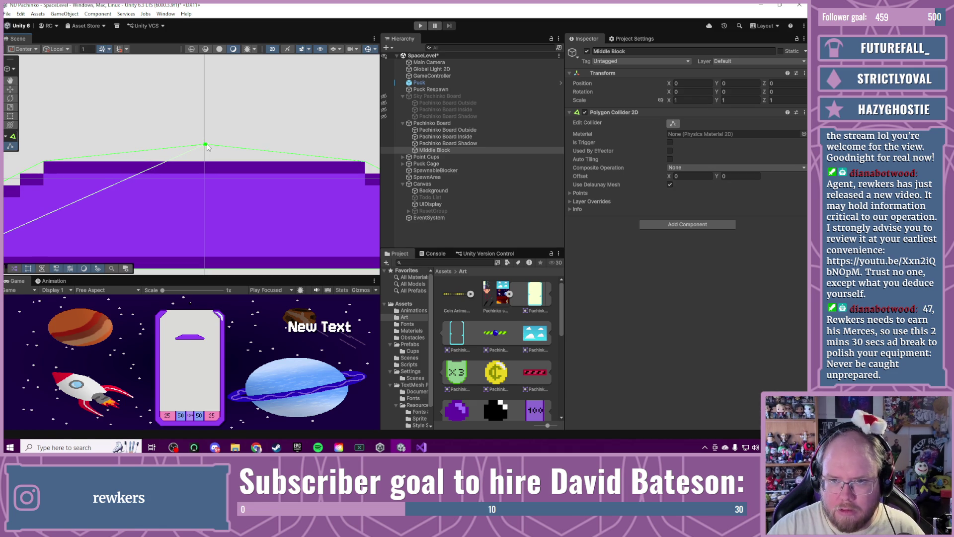
{"action": "left_click_drag", "start_coordinate": [279, 153], "coordinate": [280, 148]}
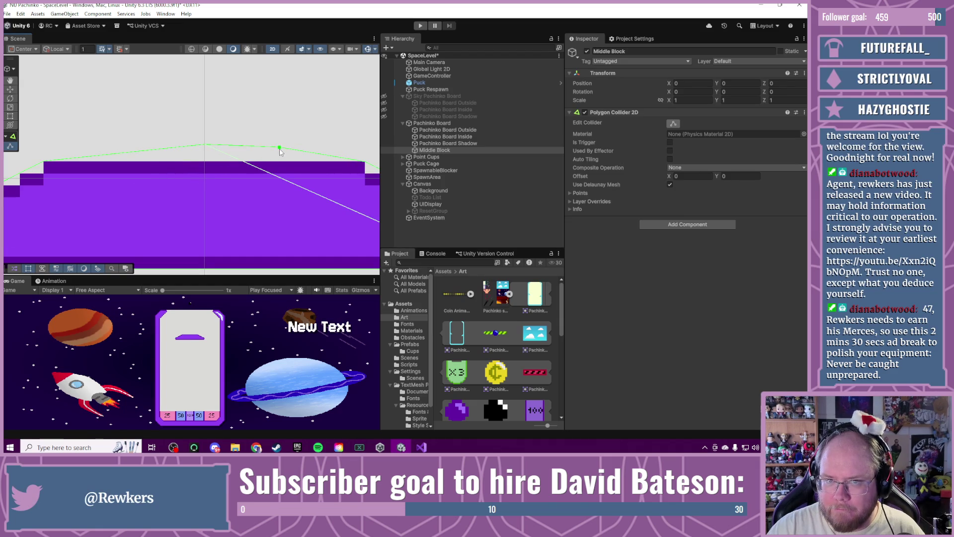
{"action": "left_click", "coordinate": [279, 148], "text": "ctrl"}
{"action": "left_click_drag", "start_coordinate": [206, 151], "coordinate": [206, 157]}
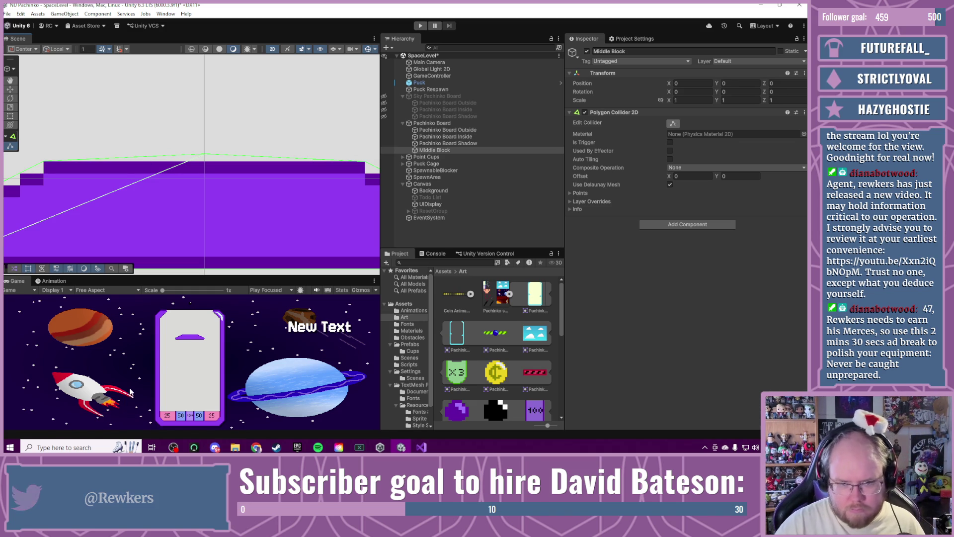
{"action": "key", "text": "super"}
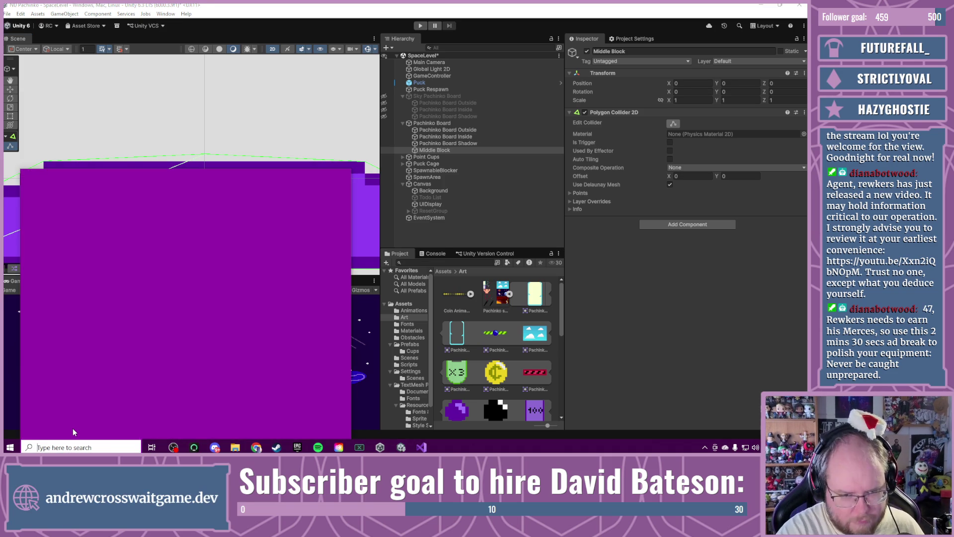
{"action": "type", "text": "bliz"}
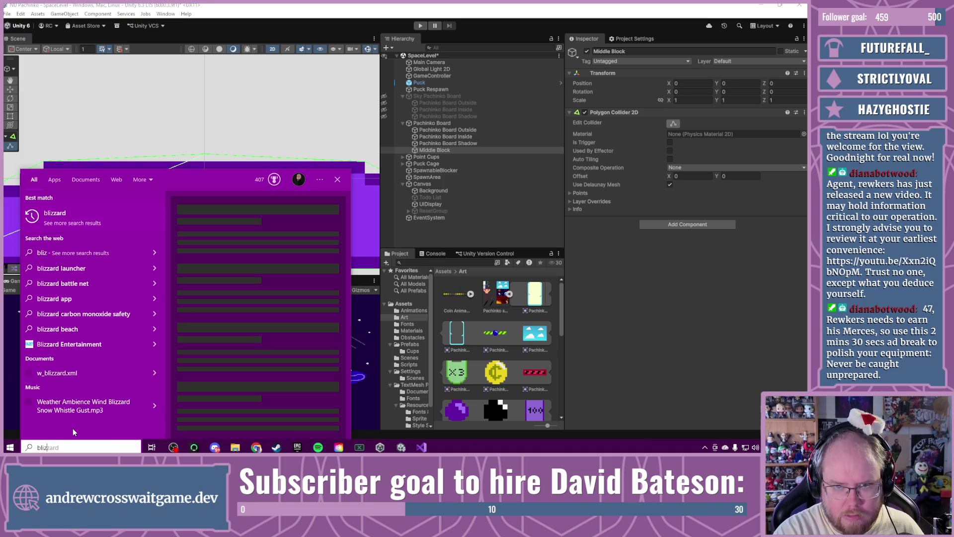
{"action": "key", "text": "BackSpace"}
{"action": "key", "text": "BackSpace"}
{"action": "key", "text": "BackSpace"}
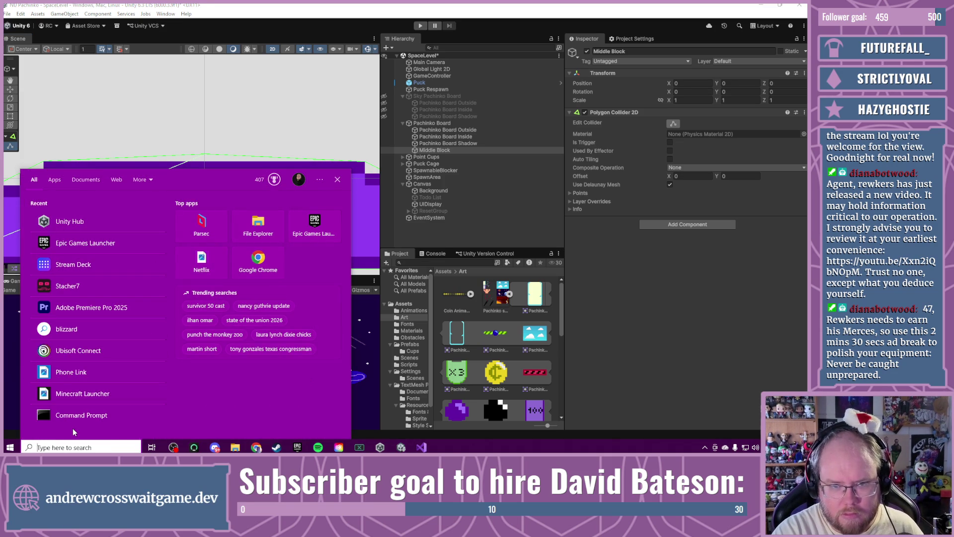
{"action": "type", "text": "bliz"}
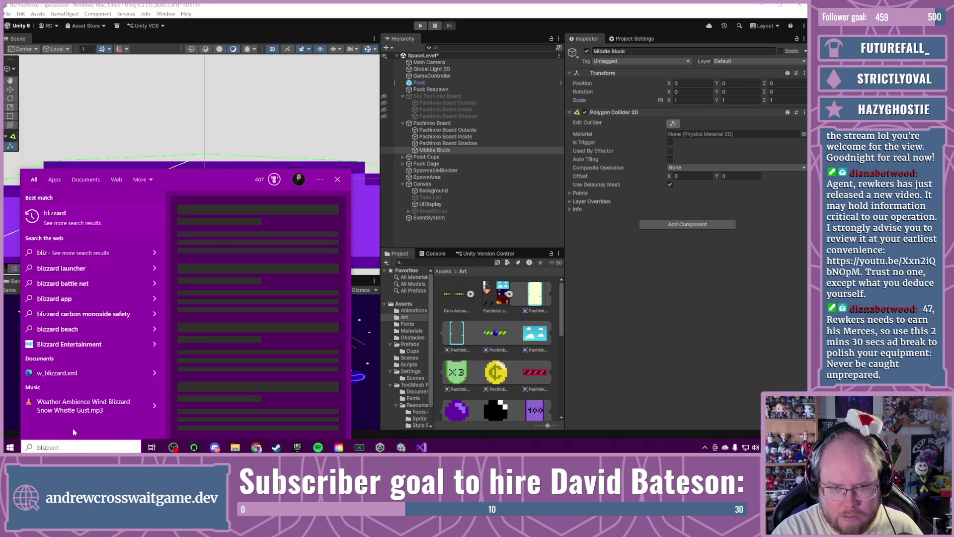
{"action": "key", "text": "BackSpace"}
{"action": "key", "text": "BackSpace"}
{"action": "key", "text": "BackSpace"}
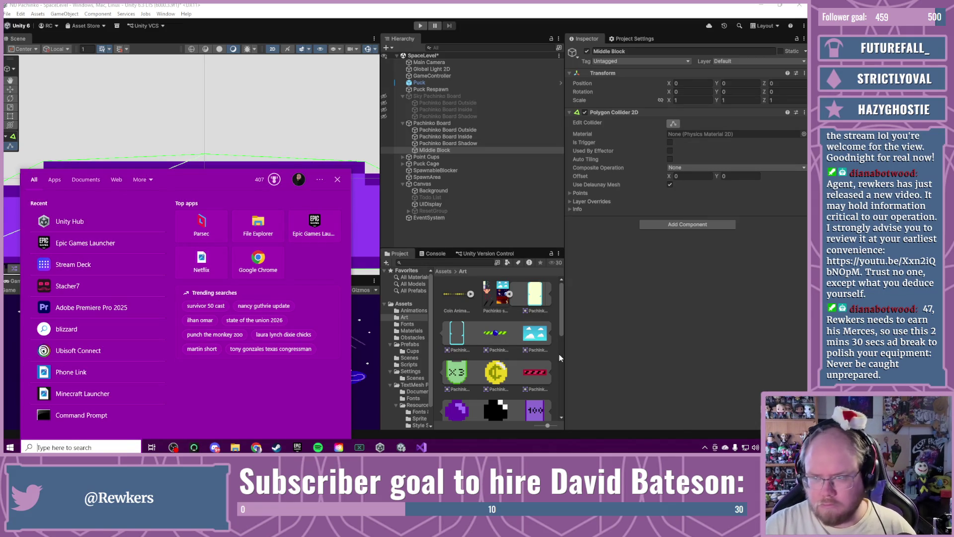
{"action": "left_click", "coordinate": [595, 332]}
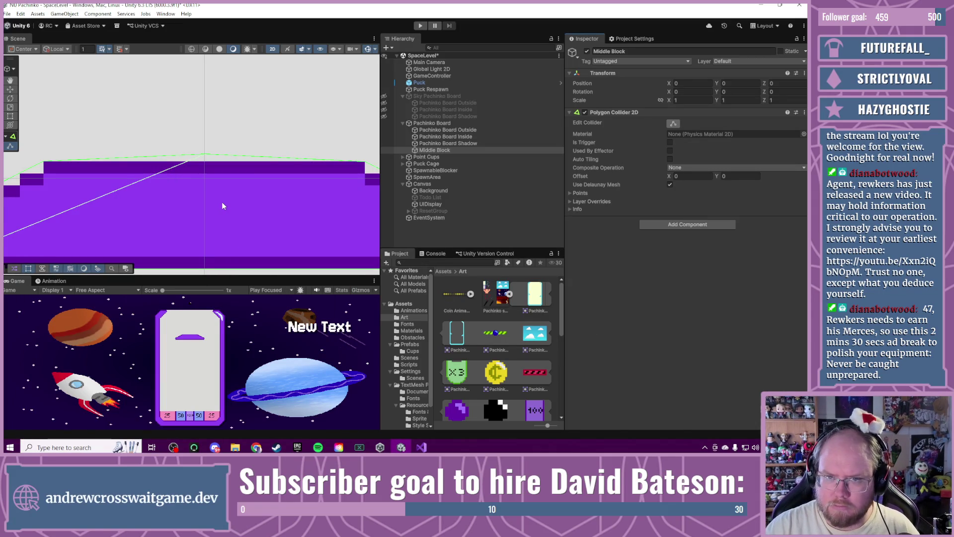
Step: Pan and zoom out to show the whole stepped block and collider, then open Windows search
{"action": "mouse_move", "coordinate": [221, 202]}
{"action": "left_mouse_down"}
{"action": "mouse_move", "coordinate": [249, 233]}
{"action": "mouse_move", "coordinate": [298, 199]}
{"action": "mouse_move", "coordinate": [318, 202]}
{"action": "mouse_move", "coordinate": [181, 208]}
{"action": "left_mouse_up"}
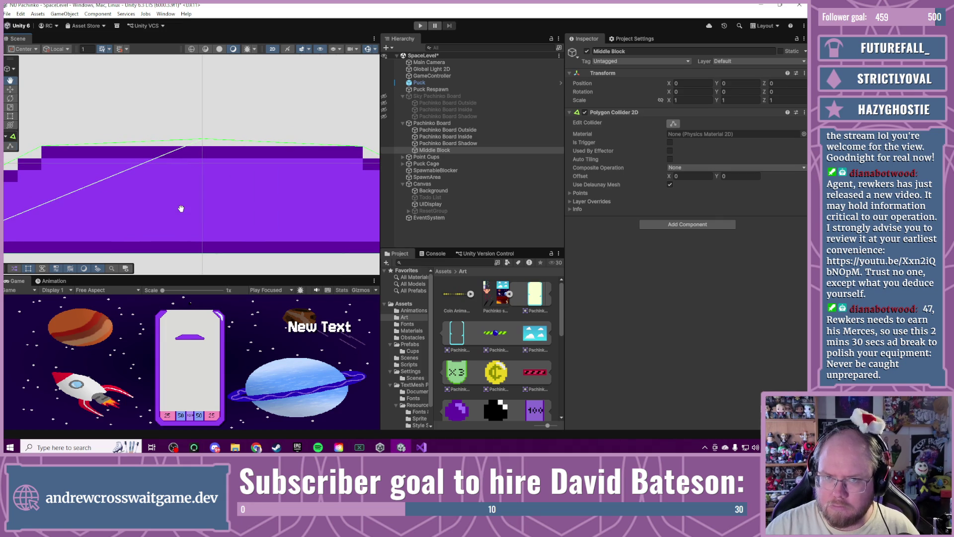
{"action": "scroll", "coordinate": [180, 208], "scroll_direction": "down", "scroll_amount": 5}
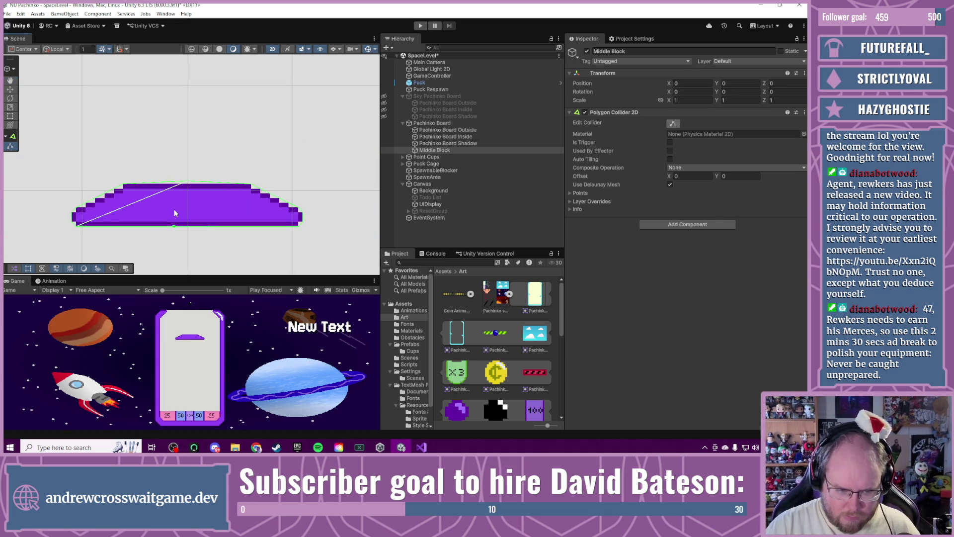
{"action": "left_click", "coordinate": [89, 448]}
{"action": "type", "text": "ba"}
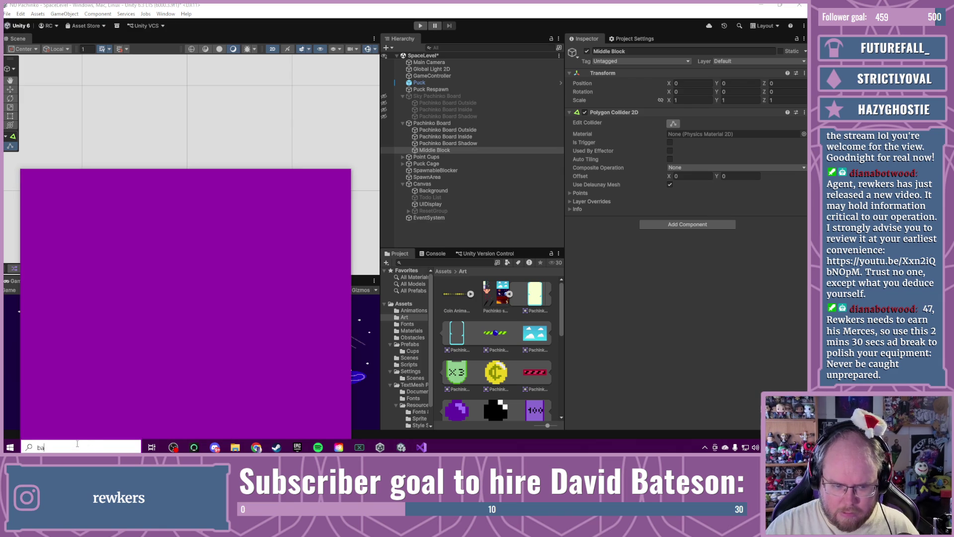
{"action": "type", "text": "BBDI"}
{"action": "left_click", "coordinate": [701, 336]}
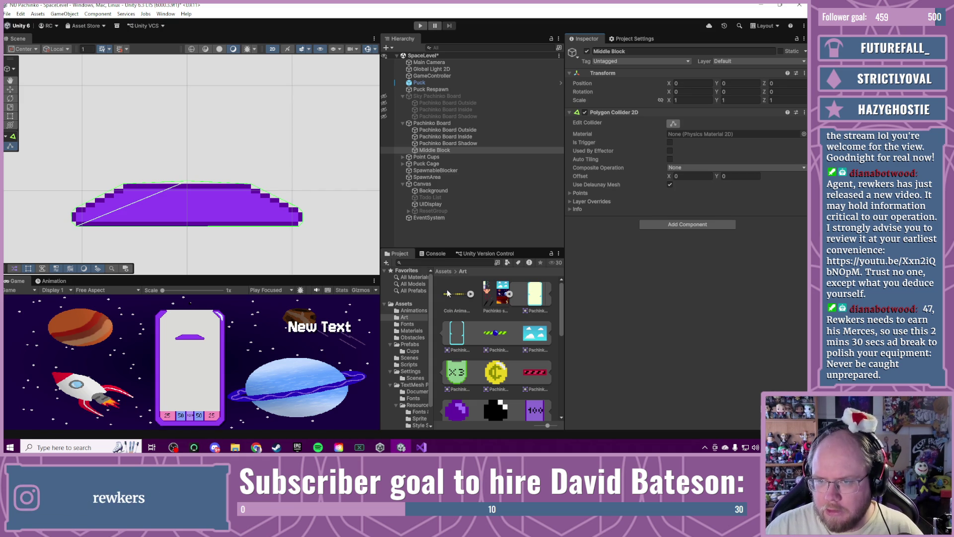
Step: Create a new Physics Material 2D asset in the Assets > Materials folder
{"action": "left_click", "coordinate": [411, 332]}
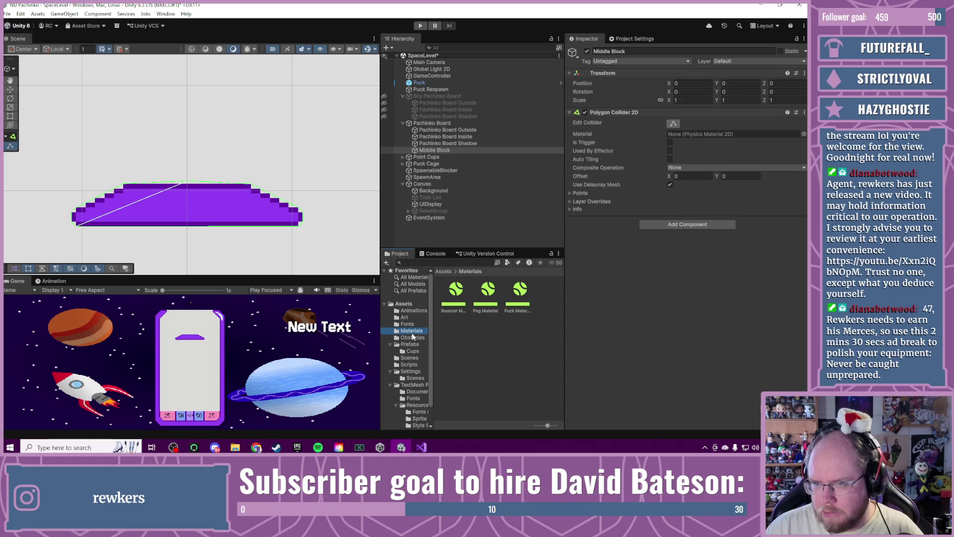
{"action": "right_click", "coordinate": [479, 344]}
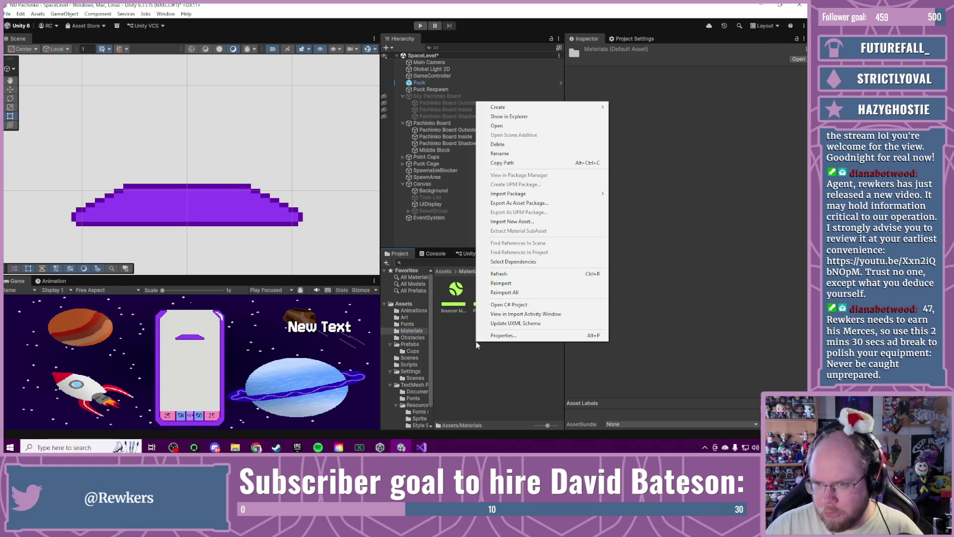
{"action": "mouse_move", "coordinate": [546, 107]}
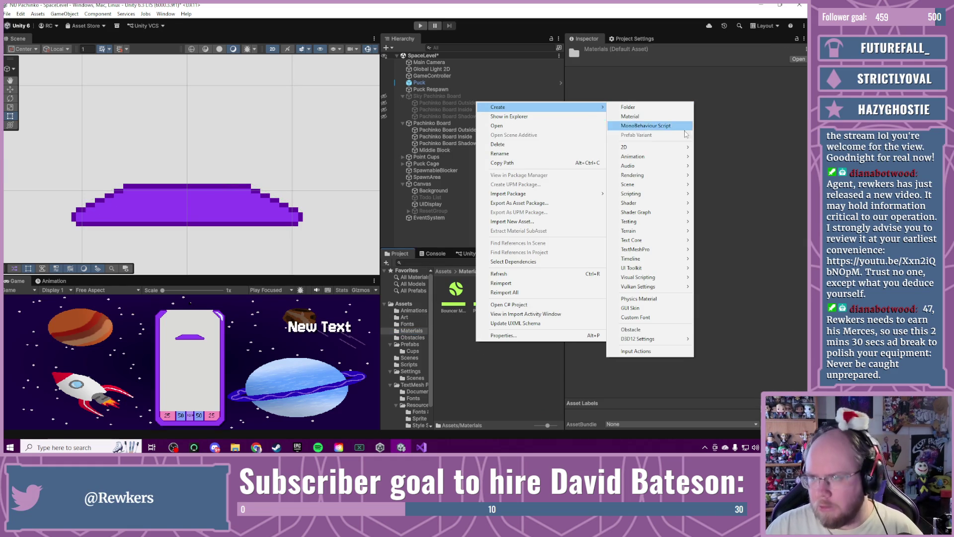
{"action": "key", "text": "Escape"}
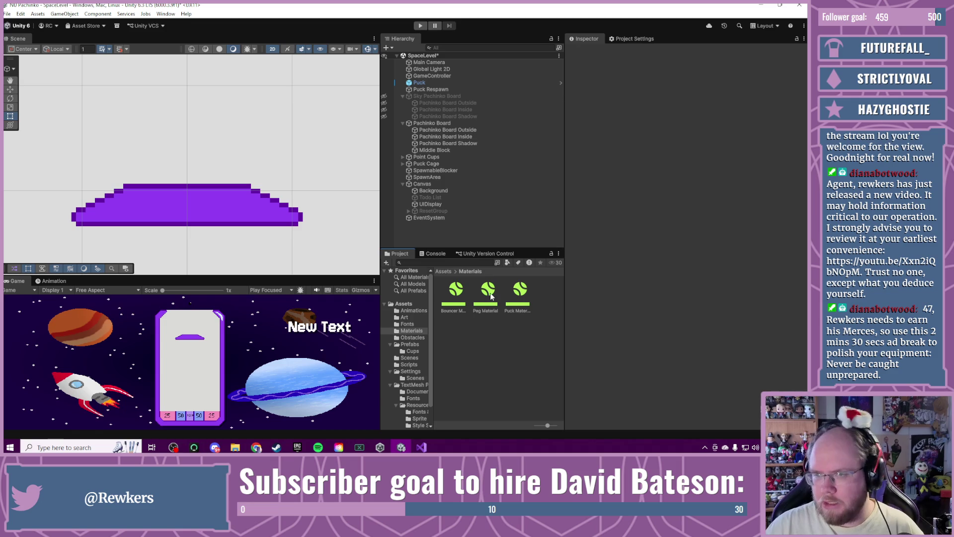
{"action": "left_click", "coordinate": [487, 296]}
{"action": "right_click", "coordinate": [500, 357]}
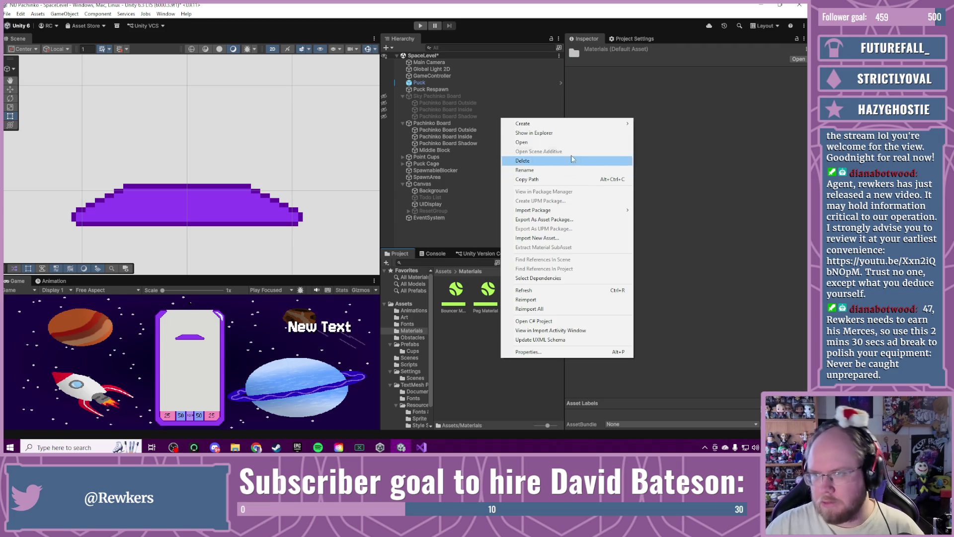
{"action": "mouse_move", "coordinate": [592, 125]}
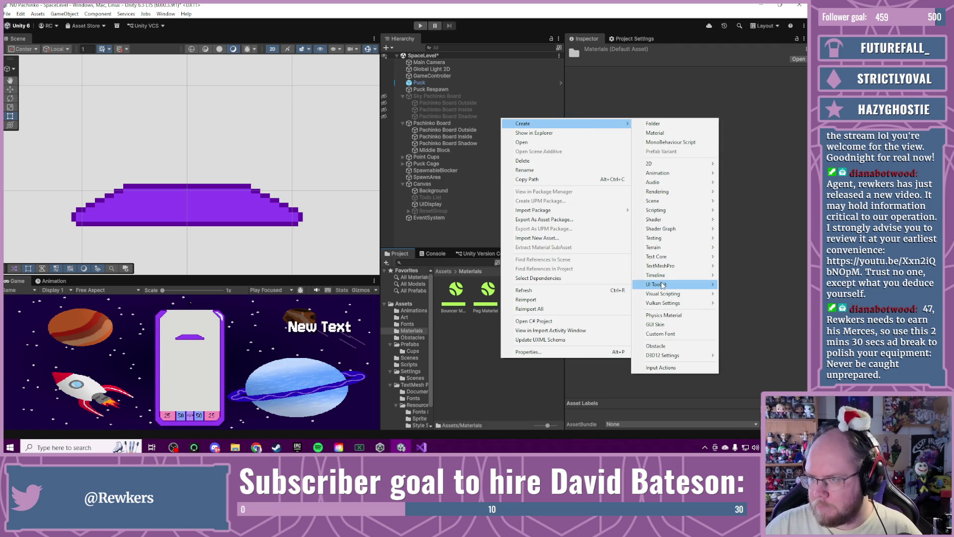
{"action": "mouse_move", "coordinate": [662, 284]}
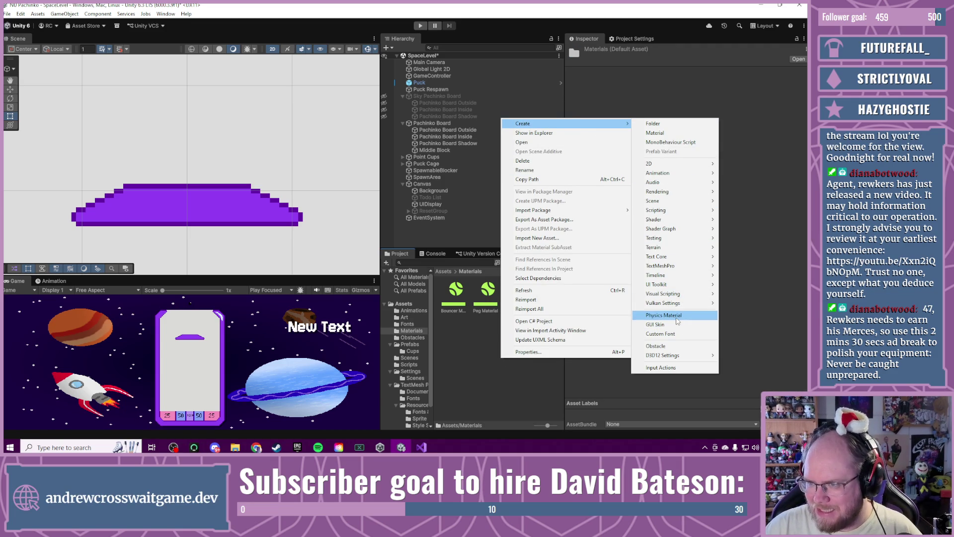
{"action": "mouse_move", "coordinate": [675, 166]}
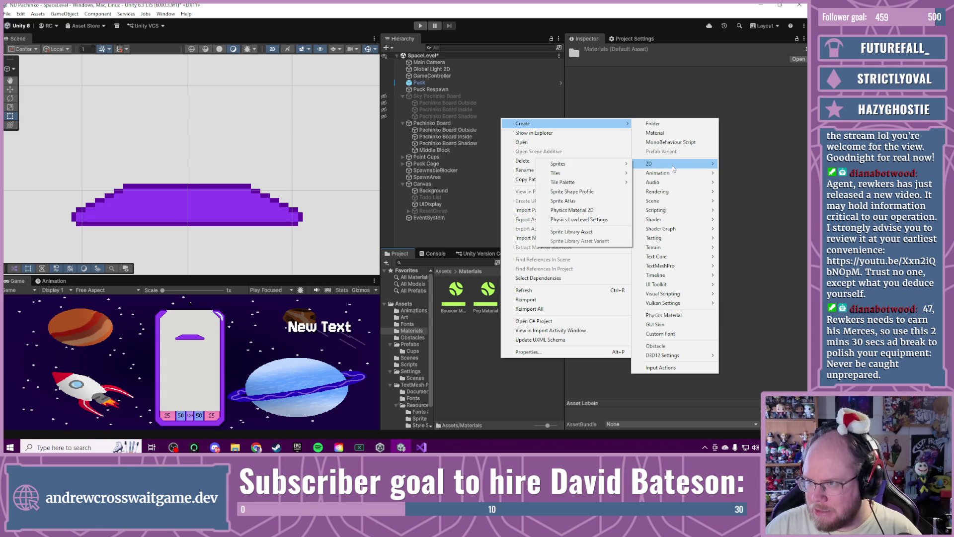
{"action": "left_click", "coordinate": [574, 210]}
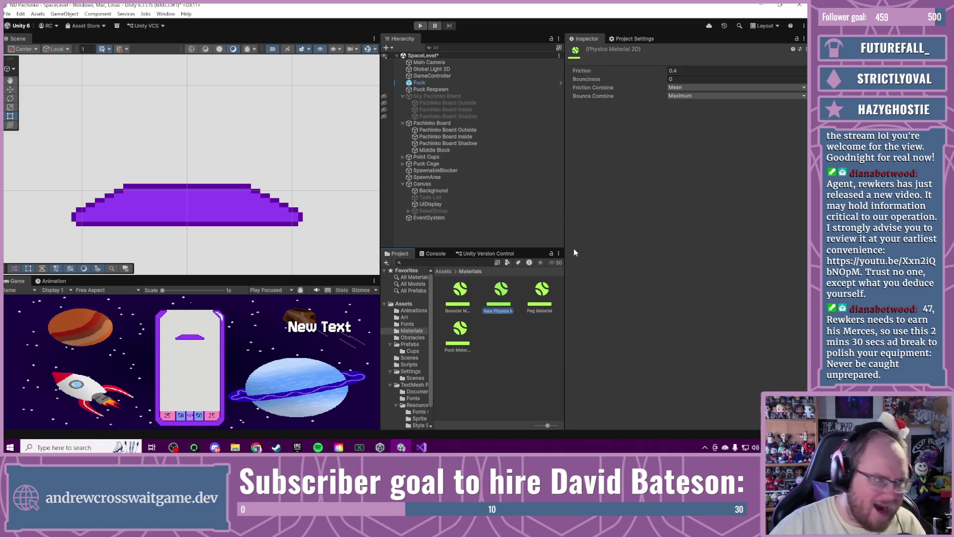
Step: Name the new physics material Space Block and set its friction to 0
{"action": "type", "text": "Space Block"}
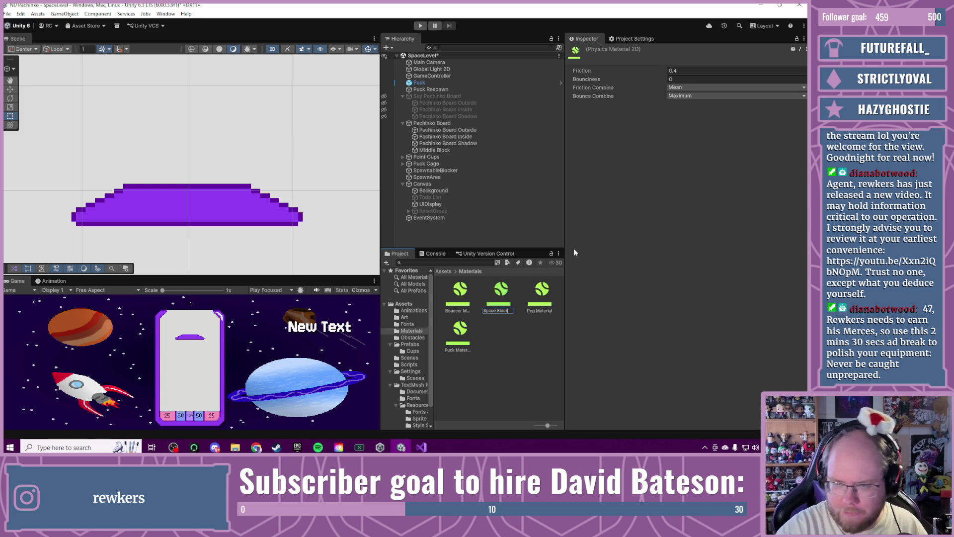
{"action": "key", "text": "Return"}
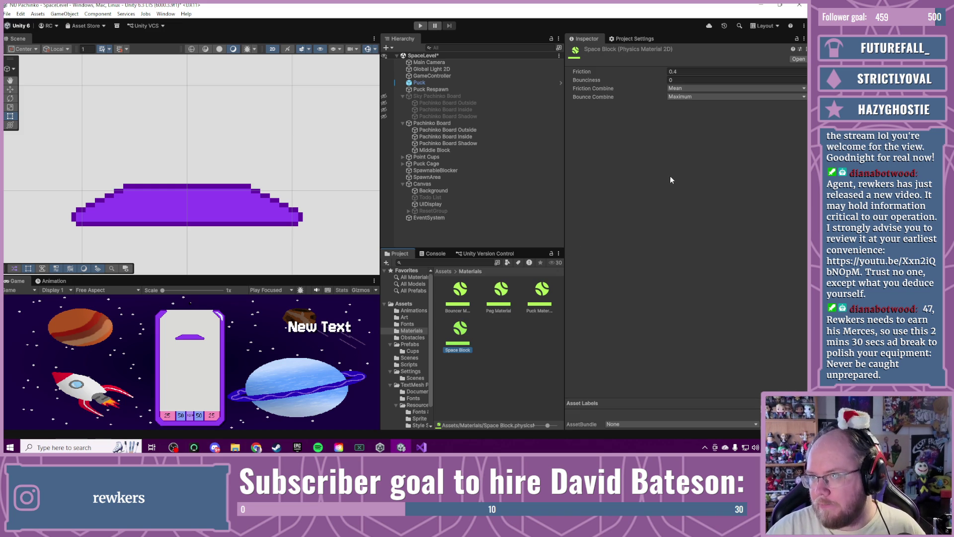
{"action": "mouse_move", "coordinate": [598, 75]}
{"action": "left_mouse_down"}
{"action": "mouse_move", "coordinate": [586, 73]}
{"action": "mouse_move", "coordinate": [568, 110]}
{"action": "left_mouse_up"}
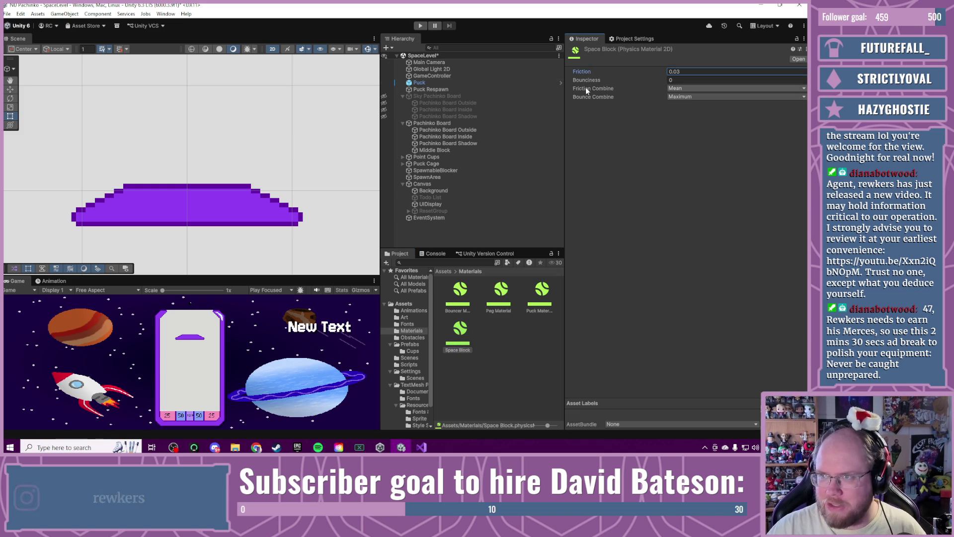
{"action": "left_click_drag", "start_coordinate": [592, 73], "coordinate": [560, 69]}
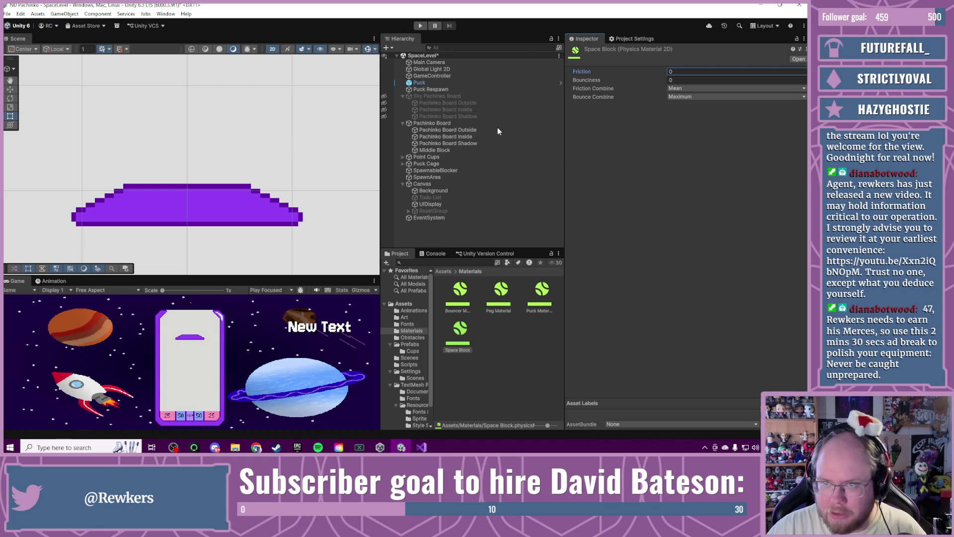
{"action": "left_click", "coordinate": [478, 130]}
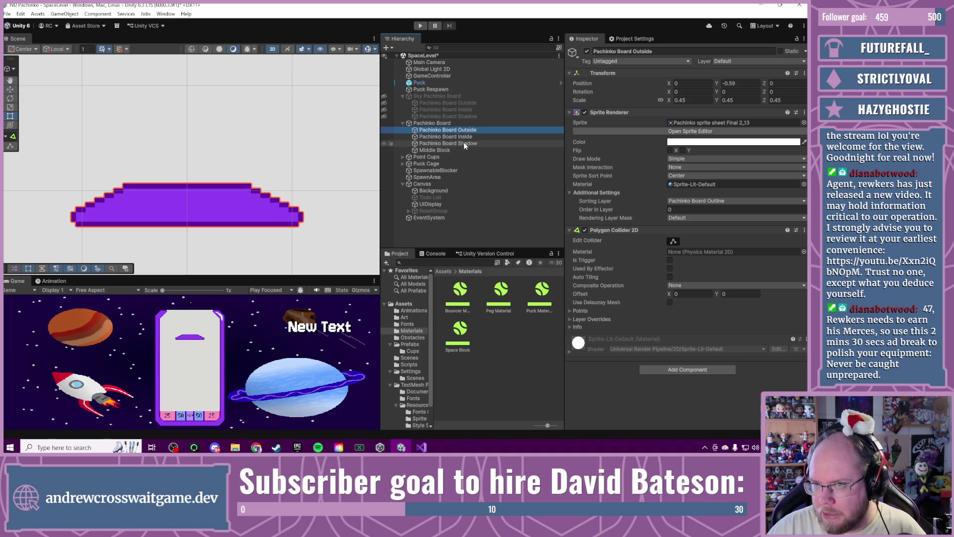
Step: Review the Pachinko Board Outside and Middle Block colliders, then select the canvas Background
{"action": "key", "text": "Down"}
{"action": "key", "text": "Up"}
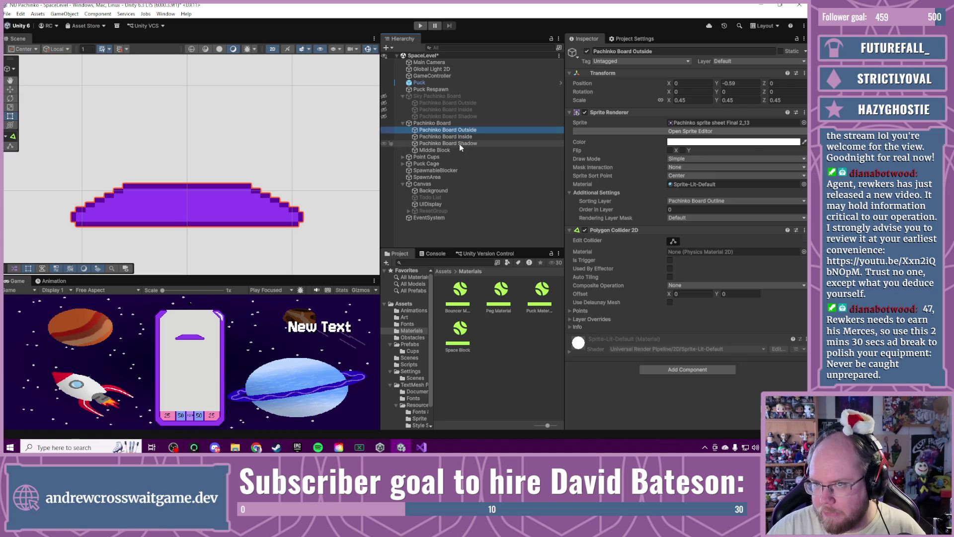
{"action": "left_click", "coordinate": [451, 149]}
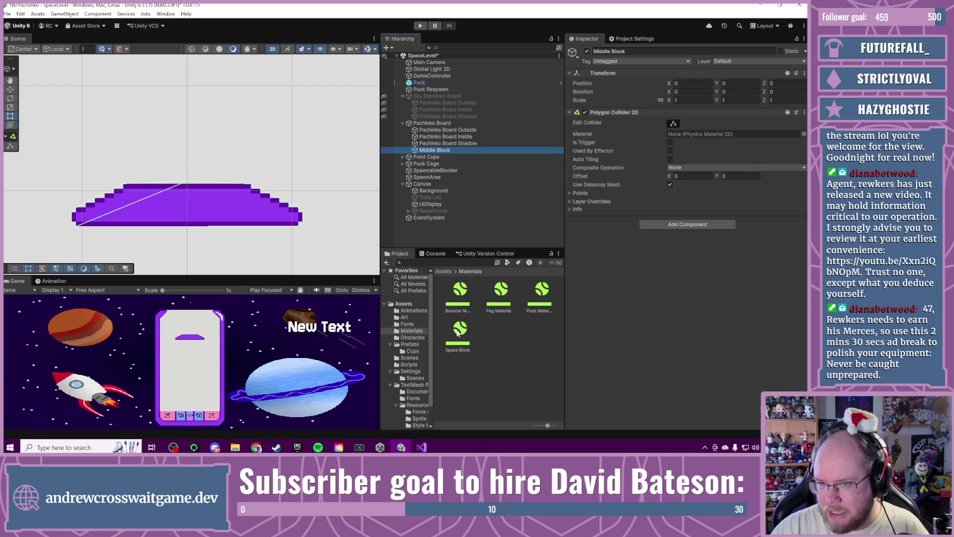
{"action": "left_click", "coordinate": [328, 227]}
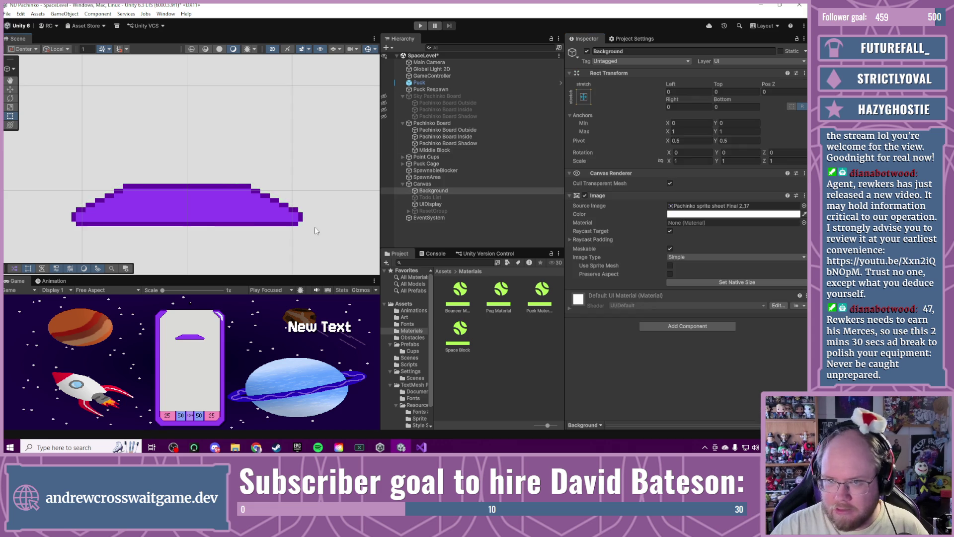
Step: Drag the astronaut sprite Pachinko sprite sheet Final 2_14 from Assets > Art into the scene
{"action": "key", "text": "f"}
{"action": "scroll", "coordinate": [212, 143], "scroll_direction": "up", "scroll_amount": 5}
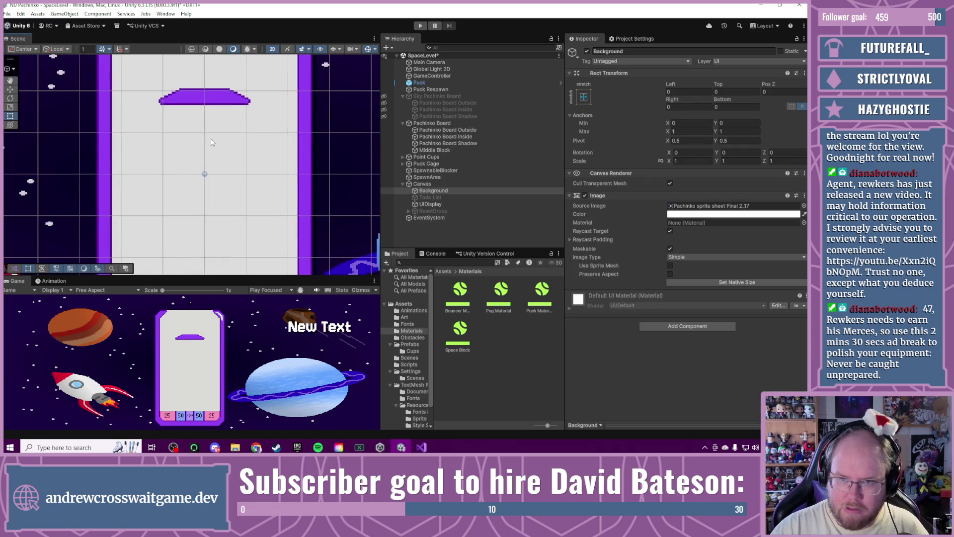
{"action": "scroll", "coordinate": [211, 142], "scroll_direction": "down", "scroll_amount": 2}
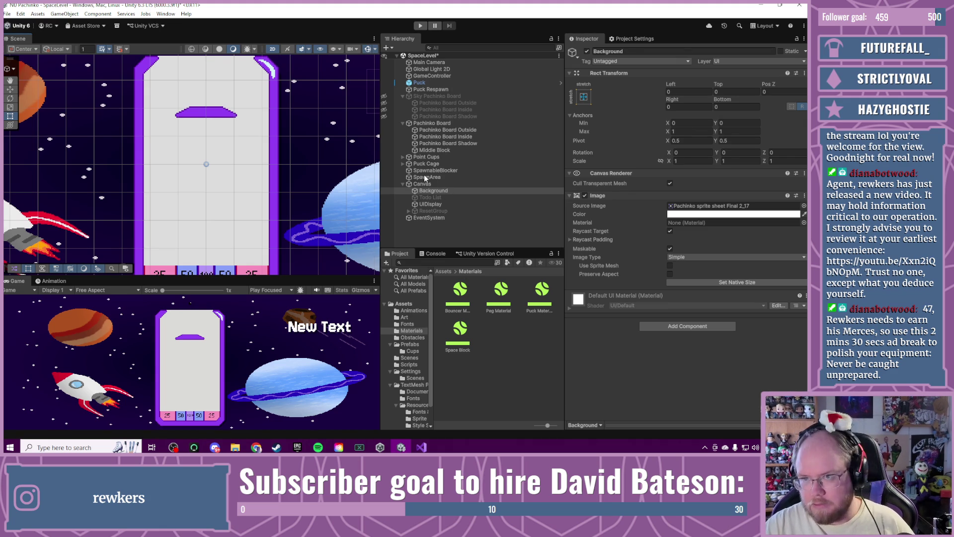
{"action": "left_click", "coordinate": [402, 123]}
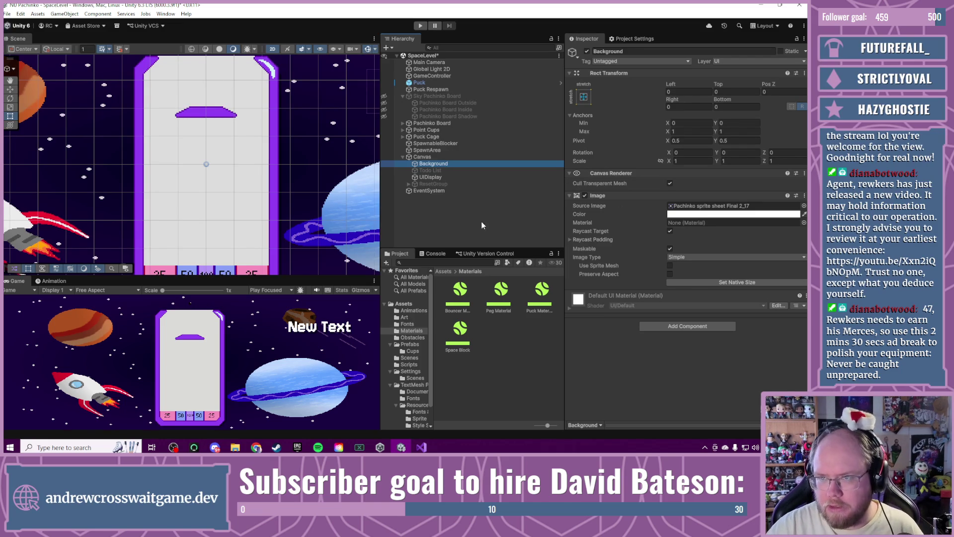
{"action": "left_click", "coordinate": [403, 318]}
{"action": "scroll", "coordinate": [497, 338], "scroll_direction": "down", "scroll_amount": 5}
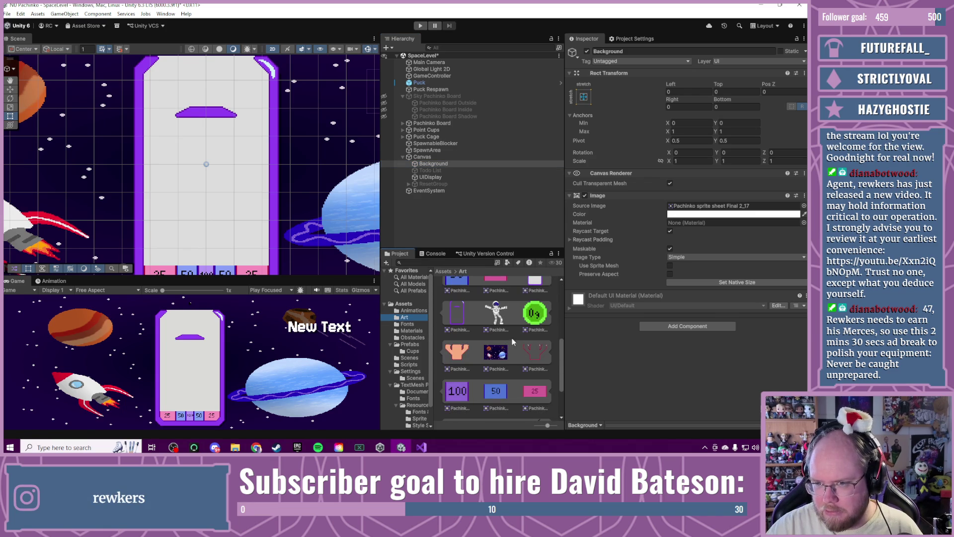
{"action": "mouse_move", "coordinate": [500, 322]}
{"action": "left_mouse_down"}
{"action": "mouse_move", "coordinate": [368, 199]}
{"action": "mouse_move", "coordinate": [309, 179]}
{"action": "left_mouse_up"}
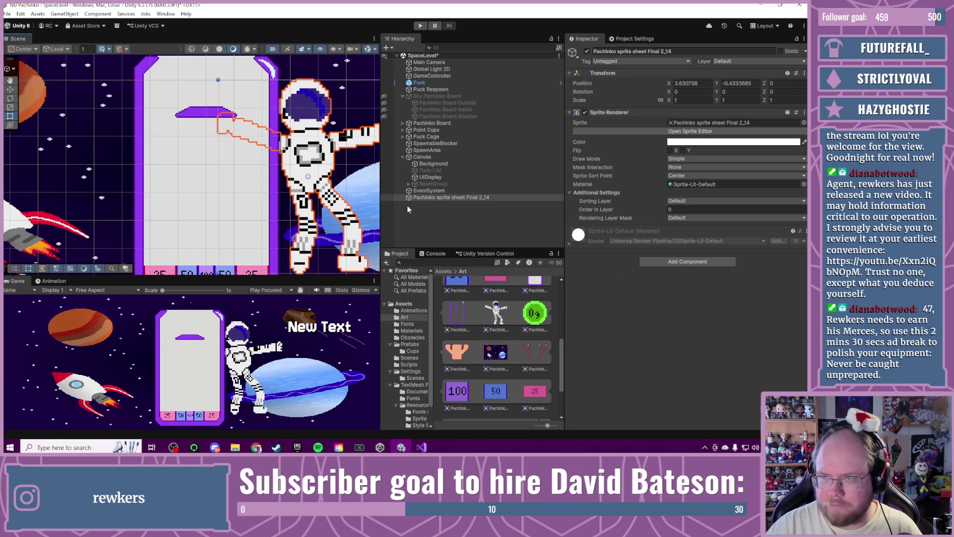
Step: Rename the astronaut object to Spaceman
{"action": "left_click", "coordinate": [637, 52]}
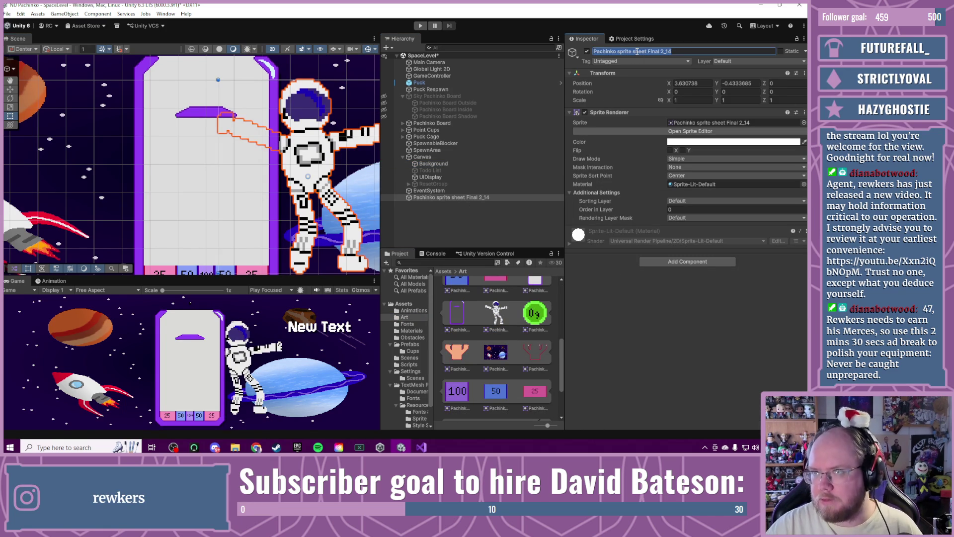
{"action": "type", "text": "Spaceman"}
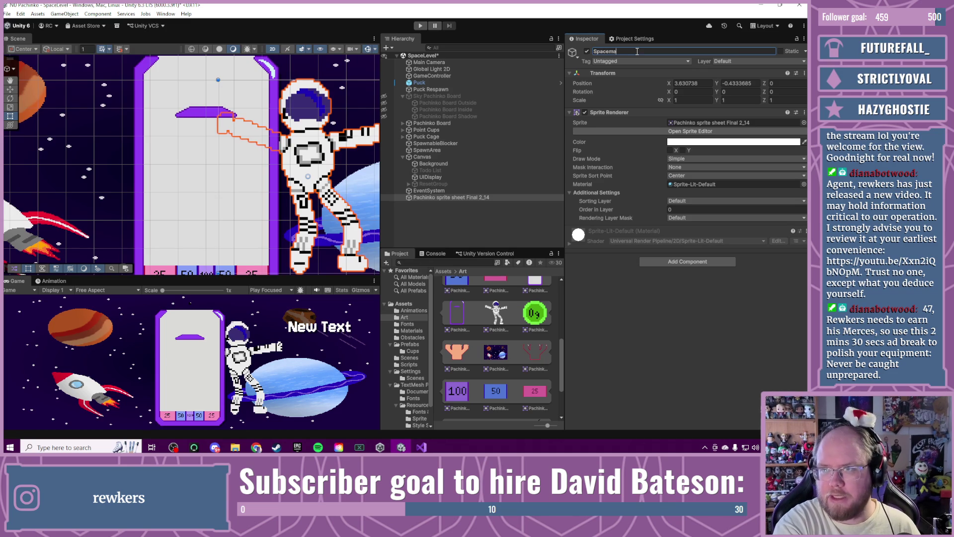
{"action": "key", "text": "Return"}
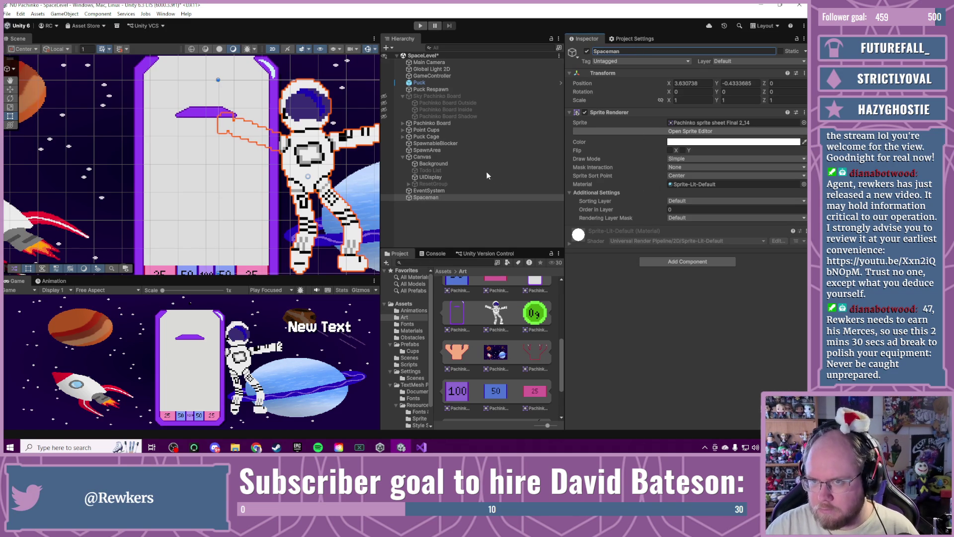
{"action": "left_click", "coordinate": [430, 130]}
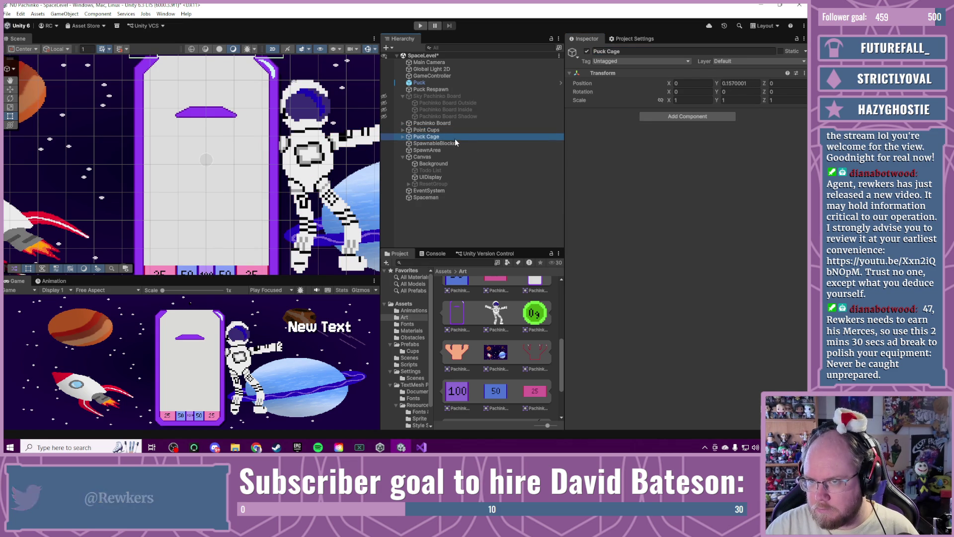
Step: Set Spaceman's sorting layer to Obstacles and move it over the pachinko board
{"action": "left_click", "coordinate": [403, 129]}
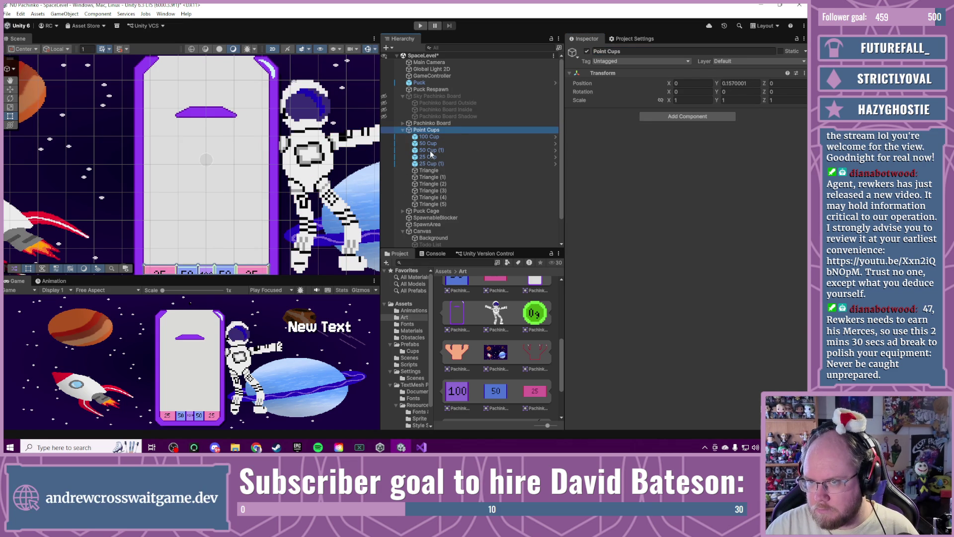
{"action": "key", "text": "Down"}
{"action": "key", "text": "Down"}
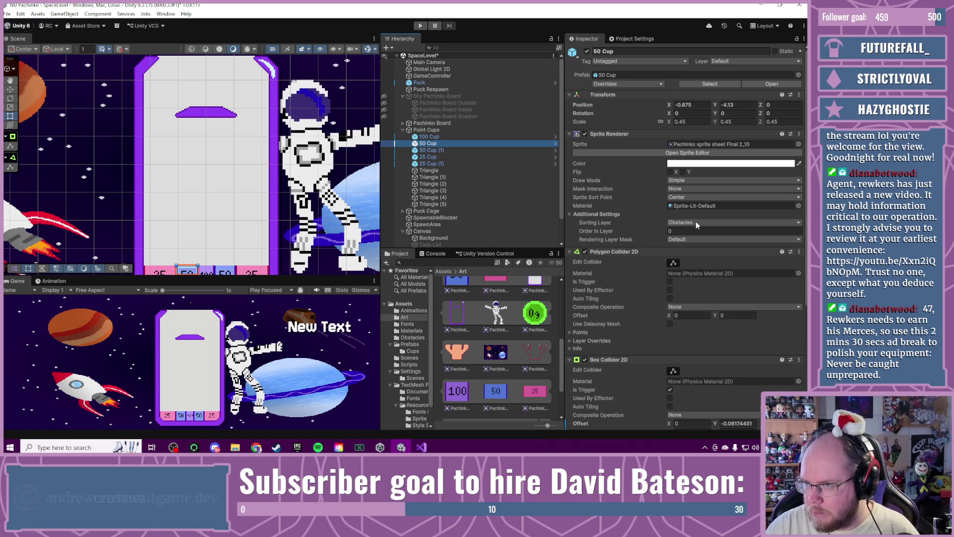
{"action": "scroll", "coordinate": [420, 241], "scroll_direction": "down", "scroll_amount": 2}
{"action": "left_click", "coordinate": [422, 243]}
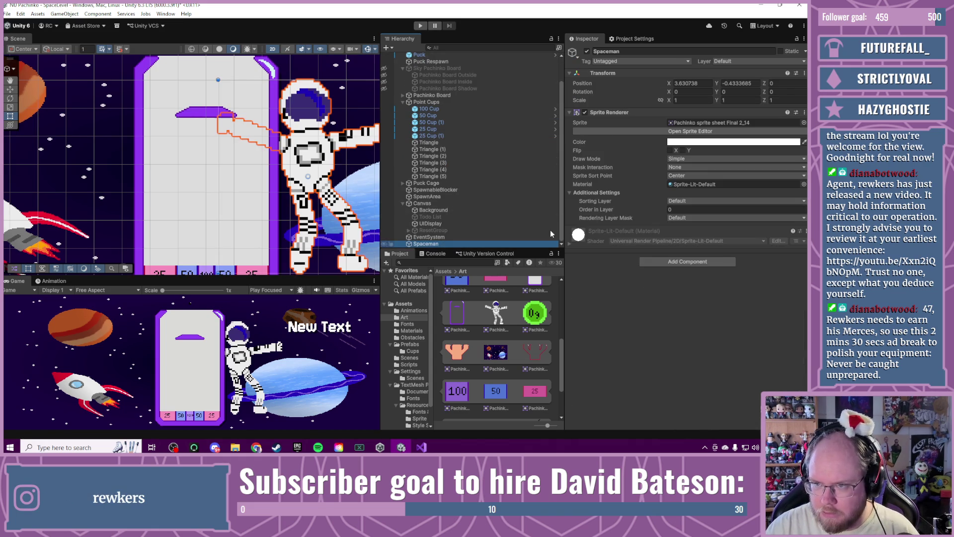
{"action": "left_click", "coordinate": [692, 201]}
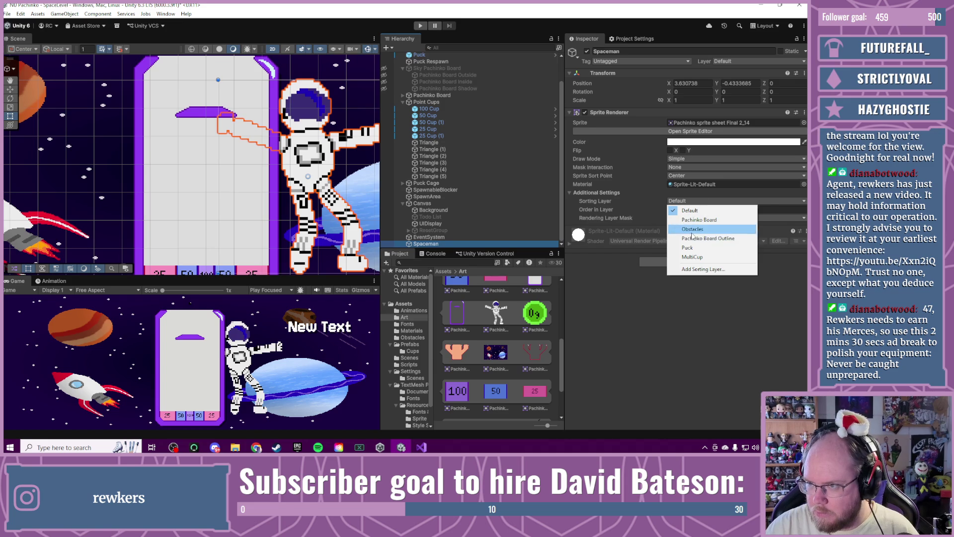
{"action": "left_click", "coordinate": [692, 230]}
{"action": "left_click_drag", "start_coordinate": [325, 173], "coordinate": [235, 171]}
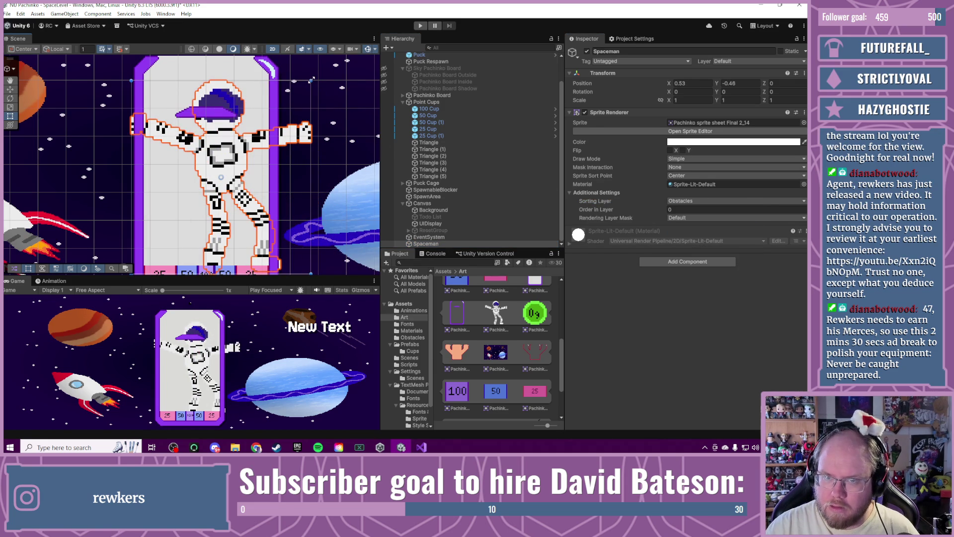
Step: Compare with the board outline's sorting layer, then reselect Spaceman
{"action": "left_click", "coordinate": [415, 95]}
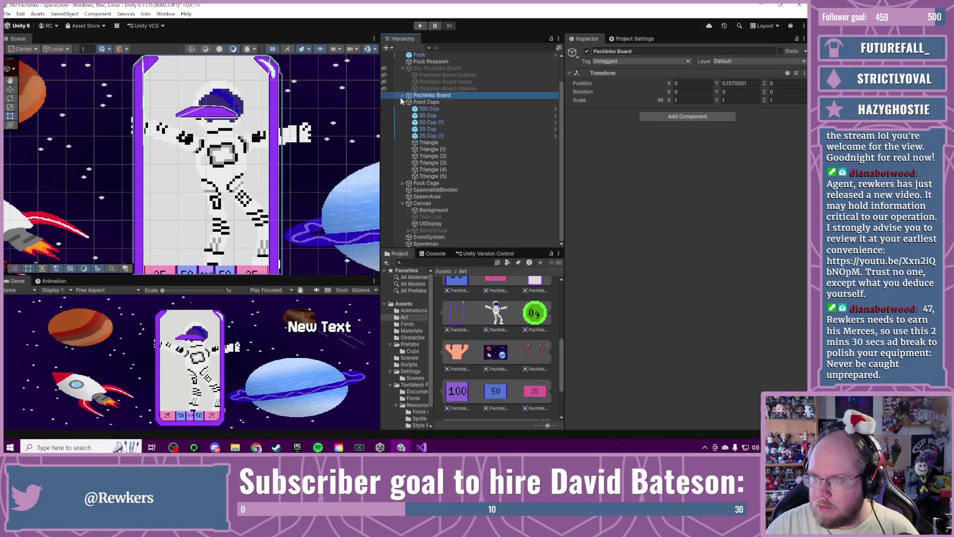
{"action": "left_click", "coordinate": [403, 95]}
{"action": "left_click", "coordinate": [436, 102]}
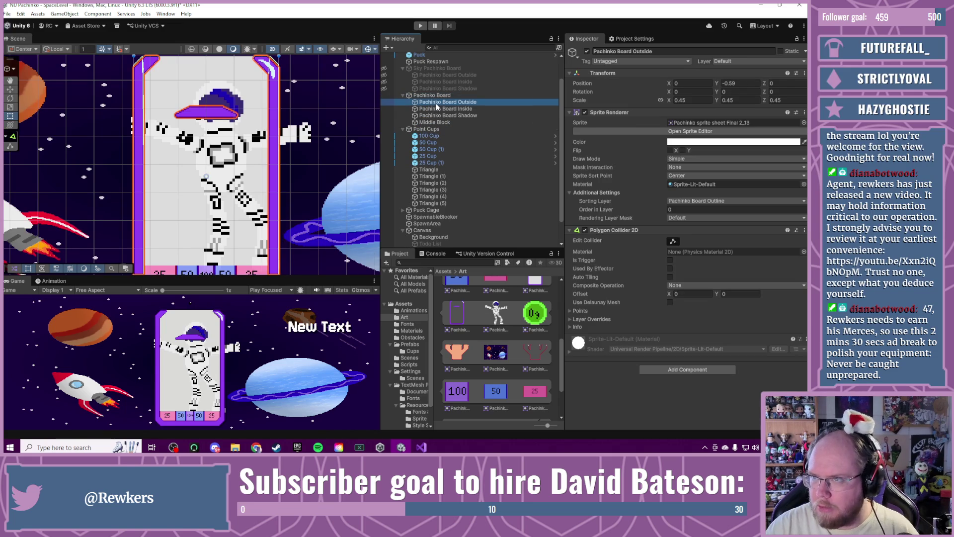
{"action": "scroll", "coordinate": [433, 129], "scroll_direction": "down", "scroll_amount": 2}
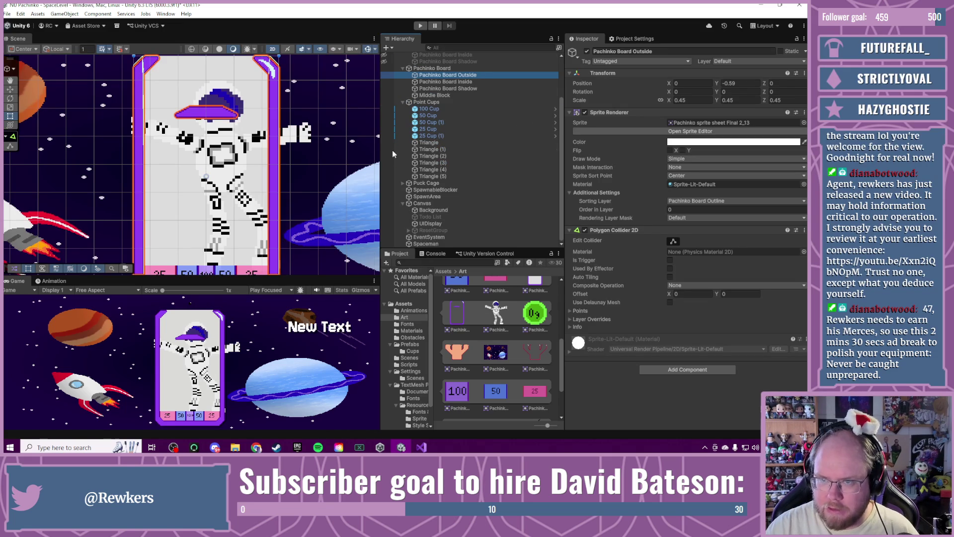
{"action": "left_click", "coordinate": [437, 243]}
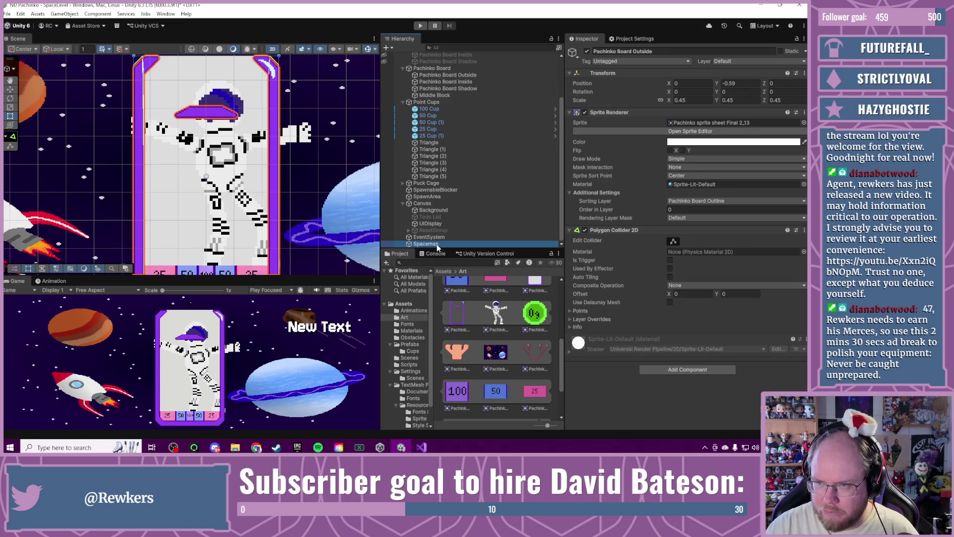
Step: Reset Spaceman's transform and try a 0.45 scale, nudging it lower
{"action": "right_click", "coordinate": [622, 75]}
{"action": "left_click", "coordinate": [642, 81]}
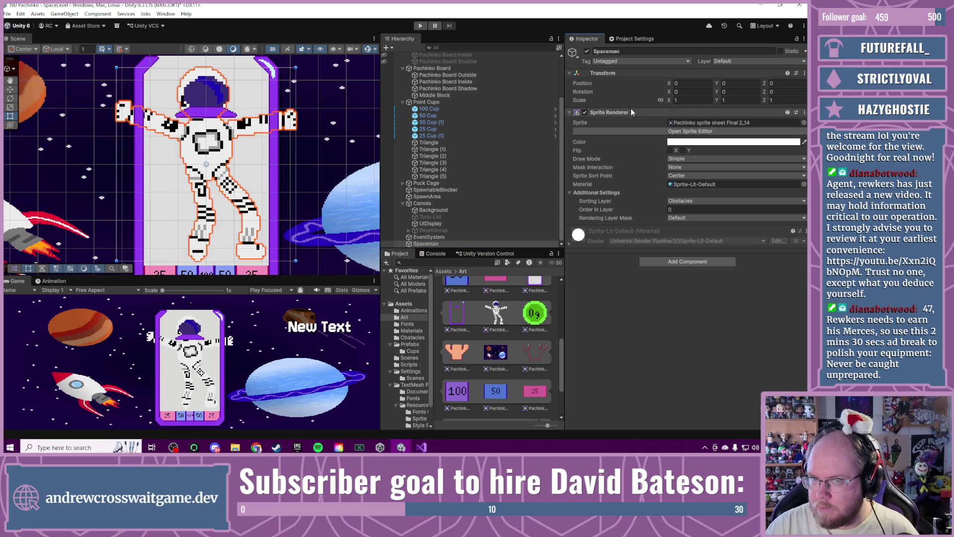
{"action": "left_click", "coordinate": [684, 102]}
{"action": "type", "text": "0.45"}
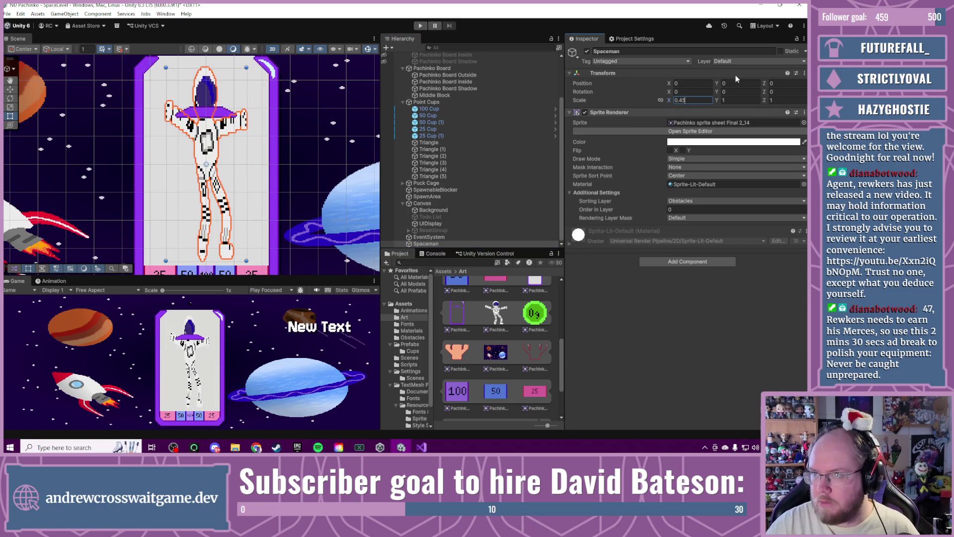
{"action": "key", "text": "ctrl+z"}
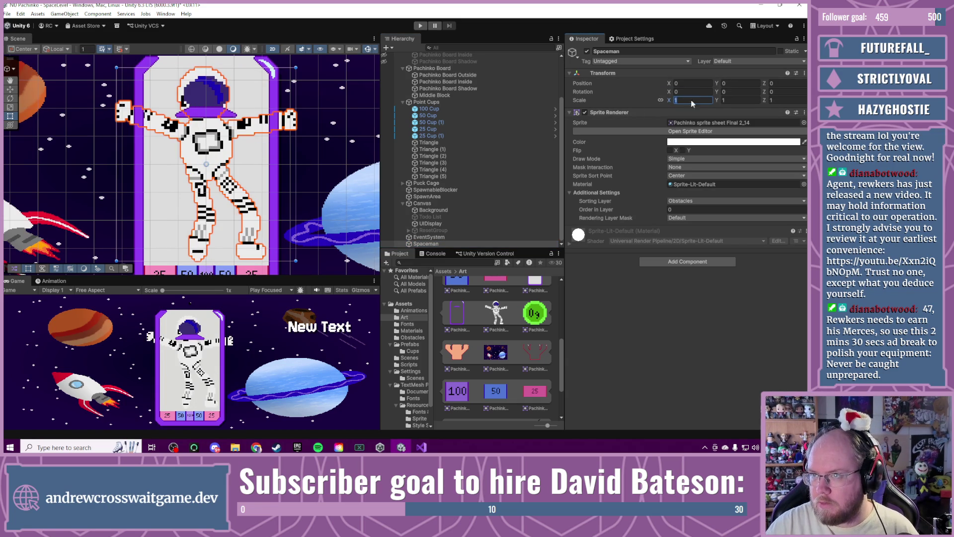
{"action": "type", "text": "0.45"}
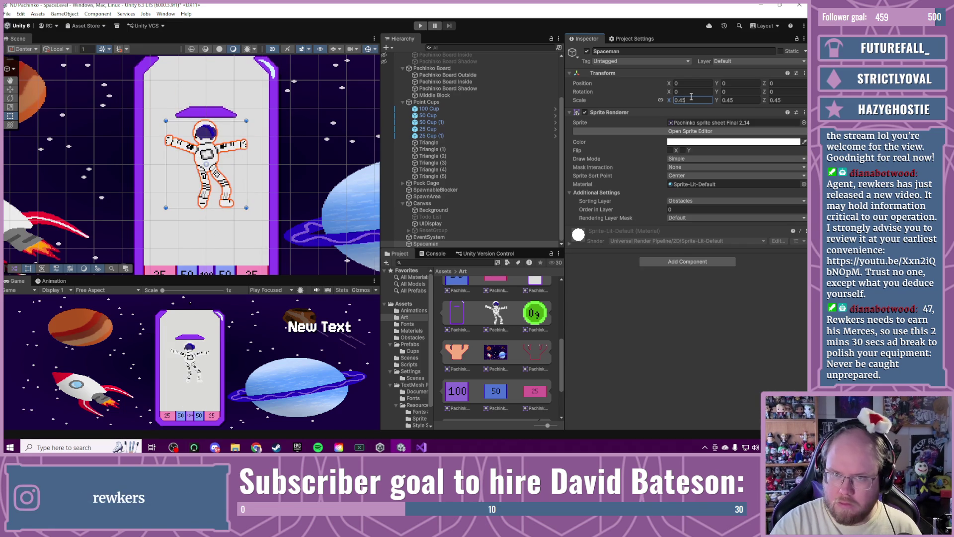
{"action": "left_click_drag", "start_coordinate": [231, 150], "coordinate": [231, 158]}
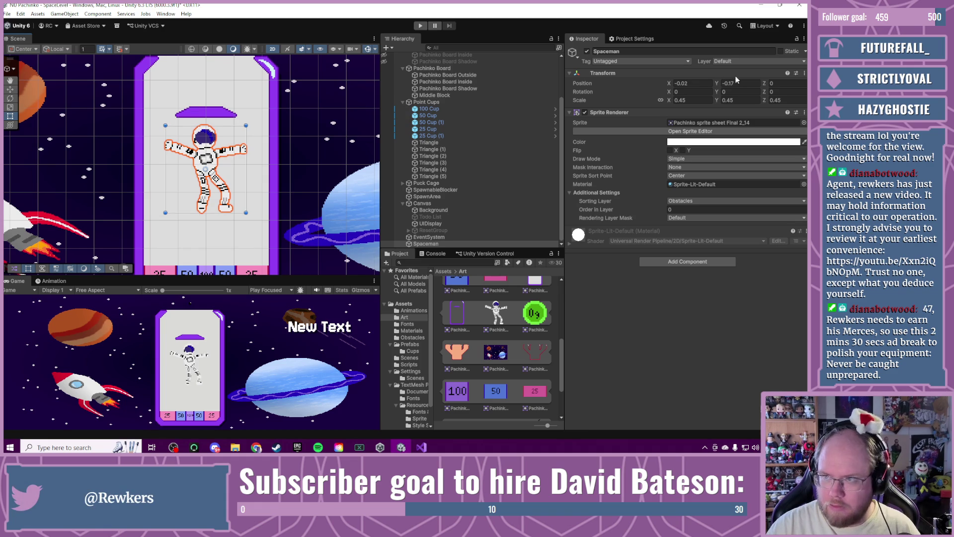
Step: Change Spaceman's scale to 0.35 after trying 0.3
{"action": "left_click", "coordinate": [679, 101]}
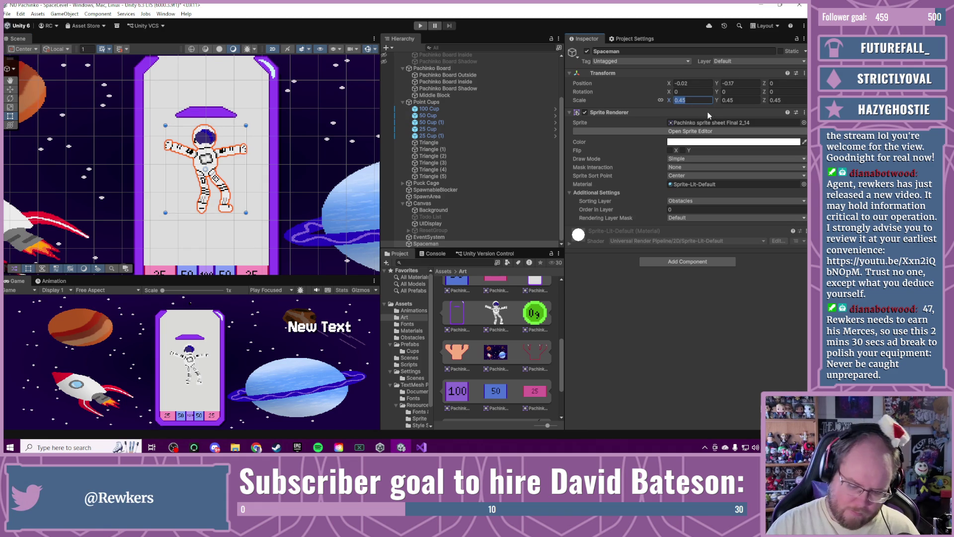
{"action": "type", "text": "0.3"}
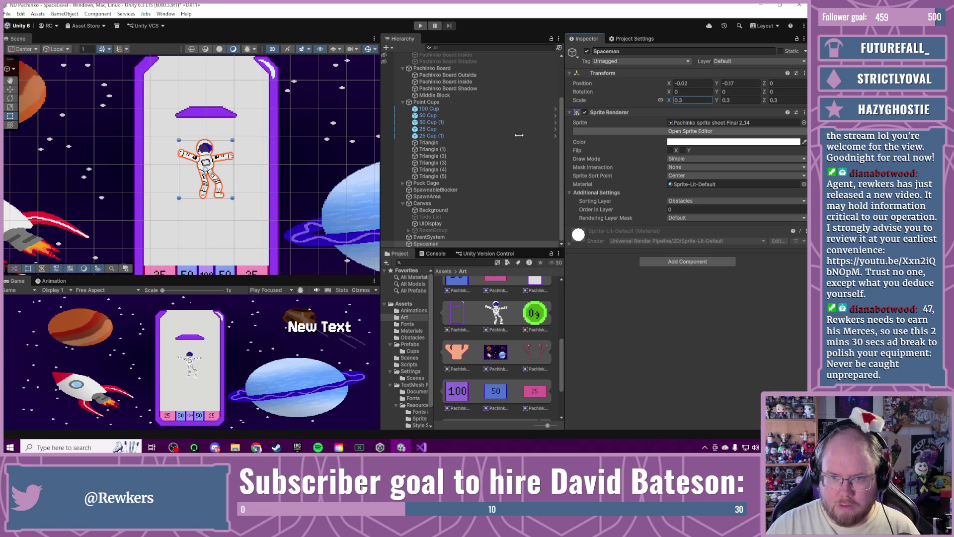
{"action": "key", "text": "Return"}
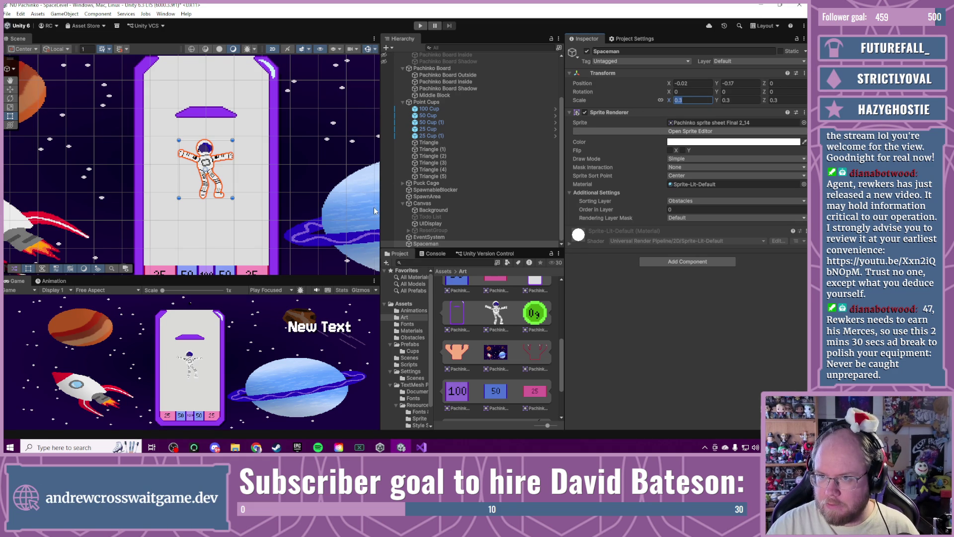
{"action": "type", "text": ".4"}
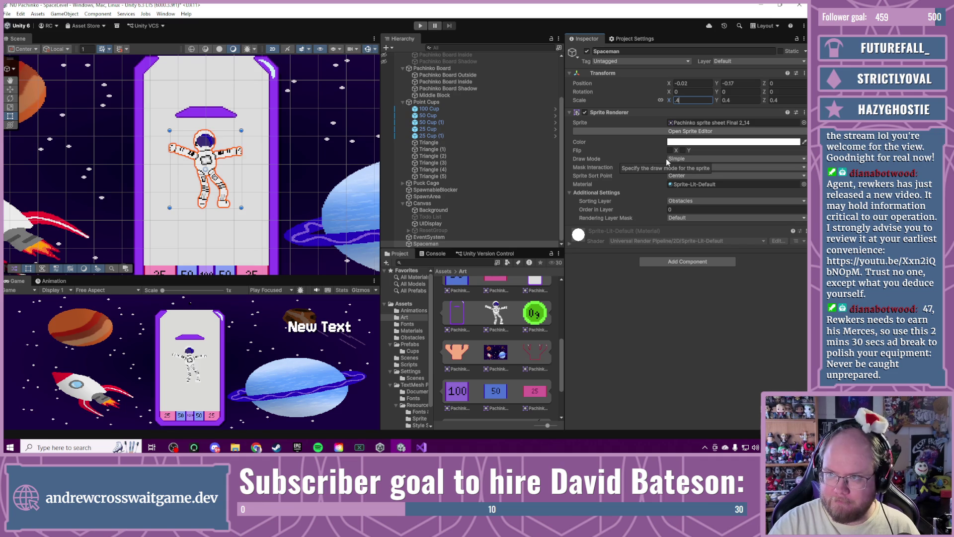
{"action": "key", "text": "BackSpace"}
{"action": "type", "text": "35"}
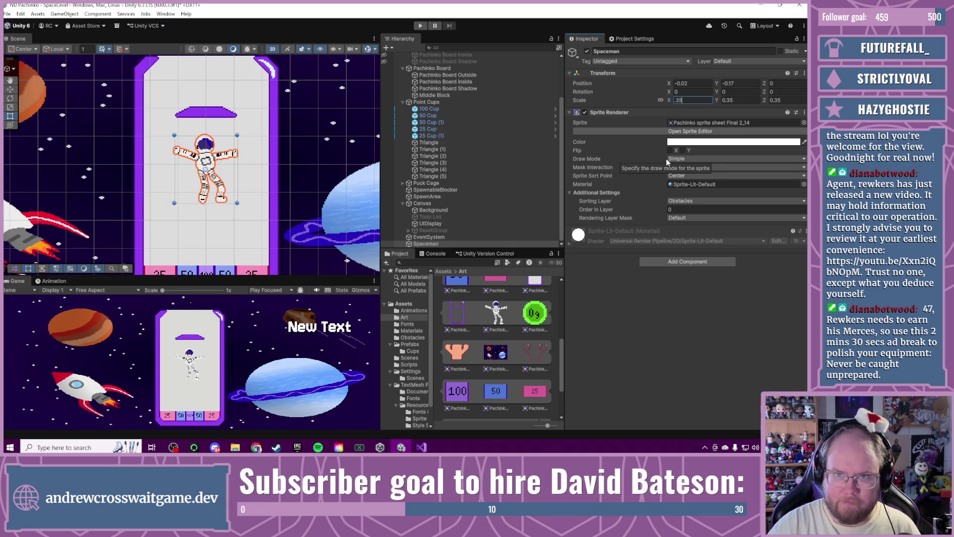
{"action": "left_click_drag", "start_coordinate": [216, 155], "coordinate": [218, 152]}
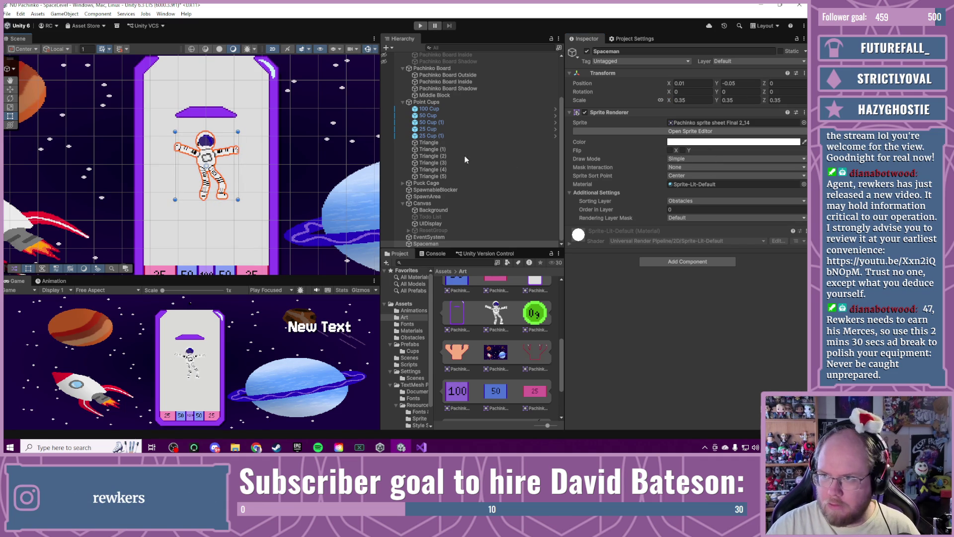
Step: Set Spaceman's position X and Y to 0
{"action": "left_click", "coordinate": [701, 83]}
{"action": "type", "text": "0"}
{"action": "left_click", "coordinate": [744, 85]}
{"action": "type", "text": "0"}
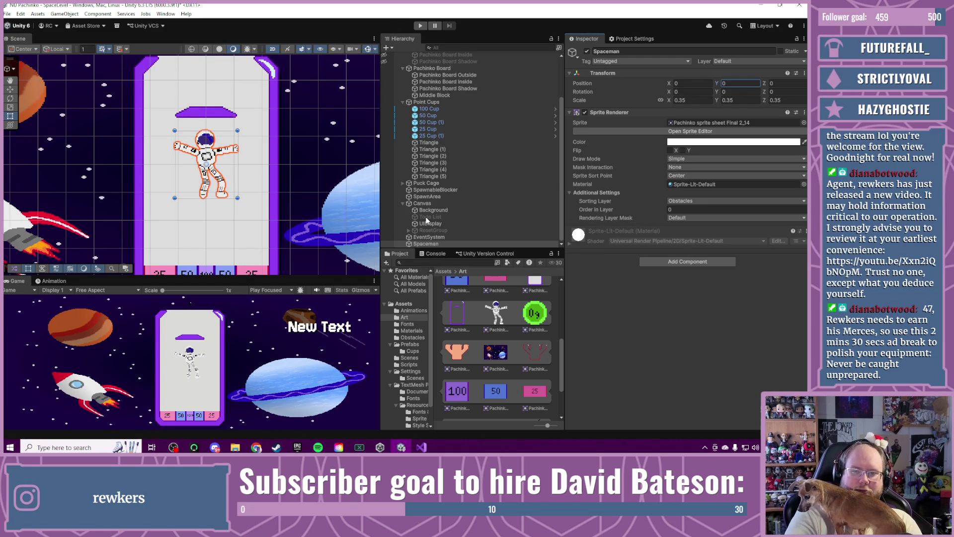
Step: Select SpawnableBlocker to view its two Polygon Collider 2D components
{"action": "left_click", "coordinate": [452, 189]}
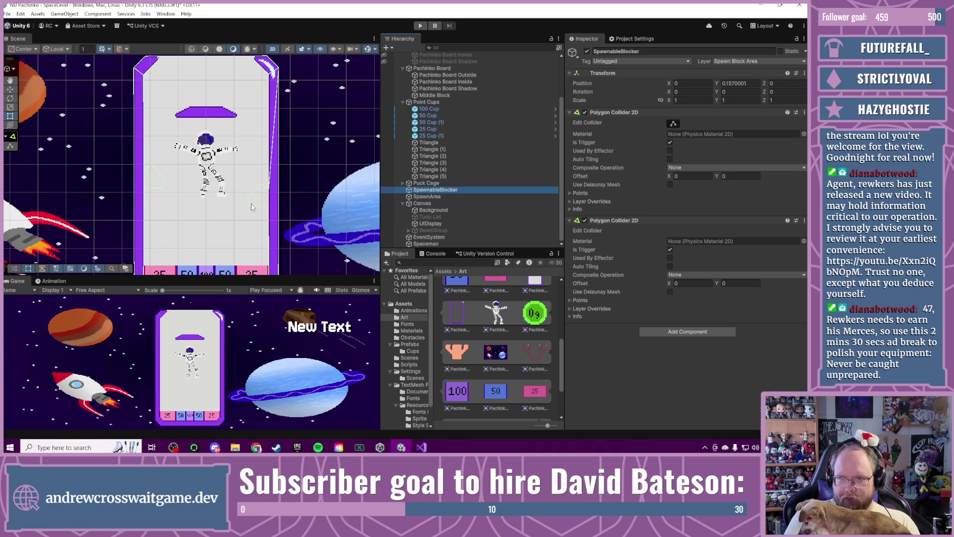
Step: Delete corner, top and purple-bar vertices from SpawnableBlocker's polygon collider
{"action": "scroll", "coordinate": [253, 208], "scroll_direction": "up", "scroll_amount": 5}
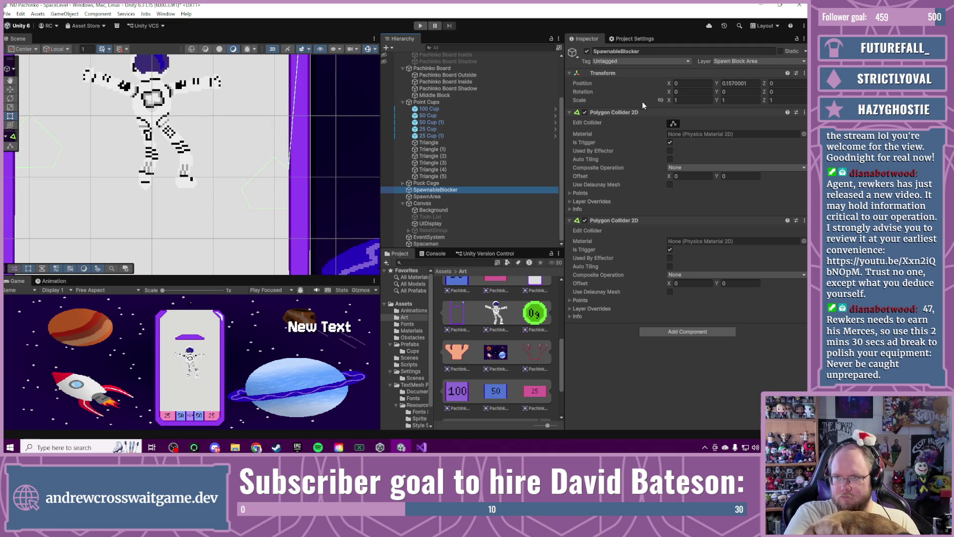
{"action": "left_click", "coordinate": [673, 124]}
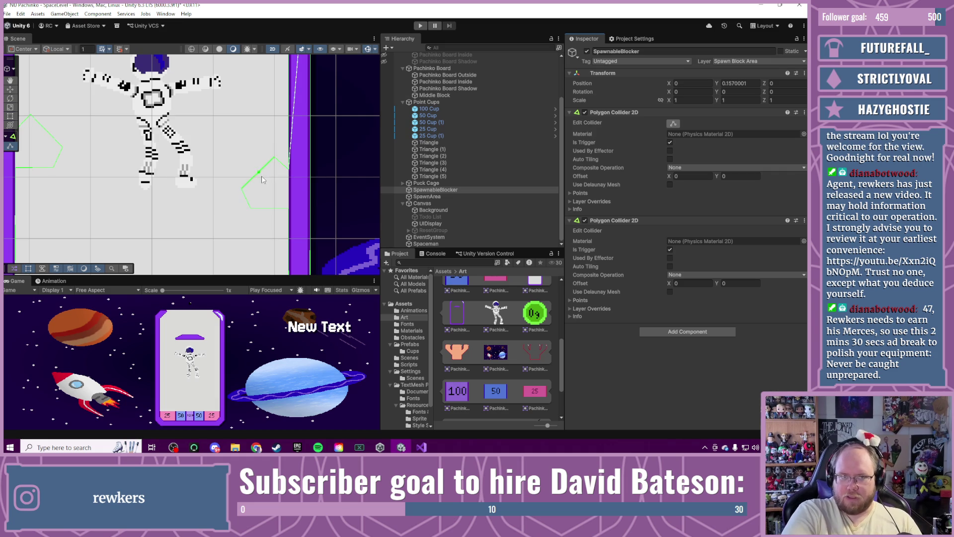
{"action": "key", "text": "ctrl"}
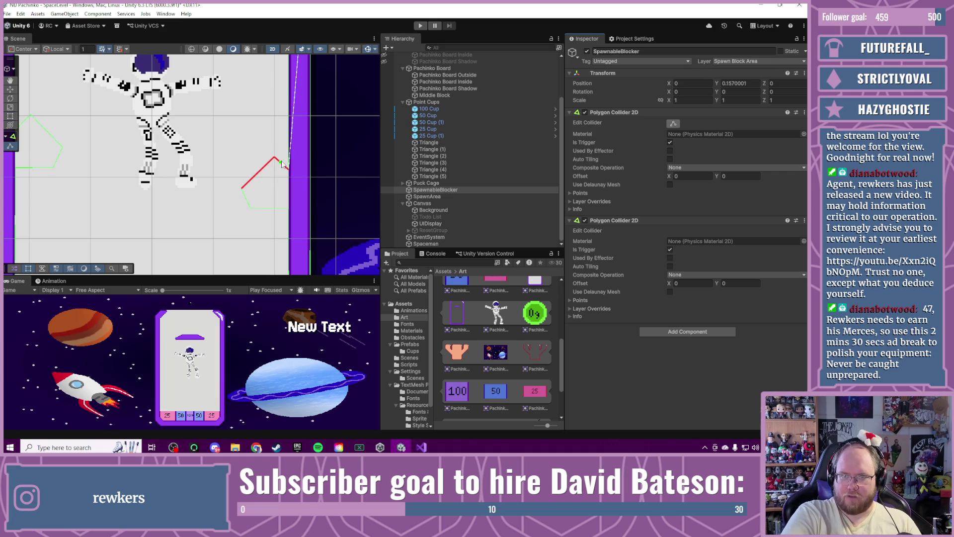
{"action": "left_click", "coordinate": [281, 164], "text": "ctrl"}
{"action": "left_click", "coordinate": [255, 192], "text": "ctrl"}
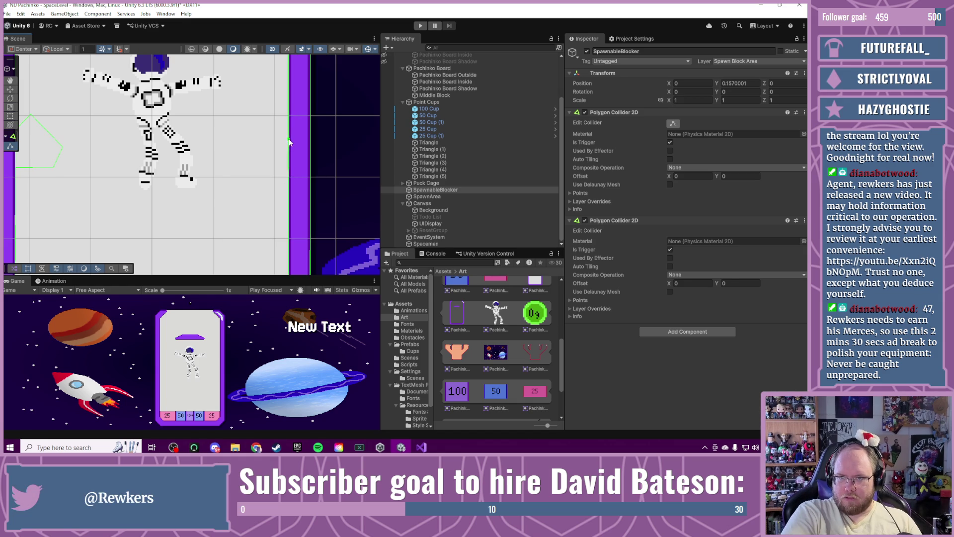
{"action": "left_click_drag", "start_coordinate": [290, 187], "coordinate": [375, 228]}
{"action": "left_click", "coordinate": [148, 191], "text": "ctrl"}
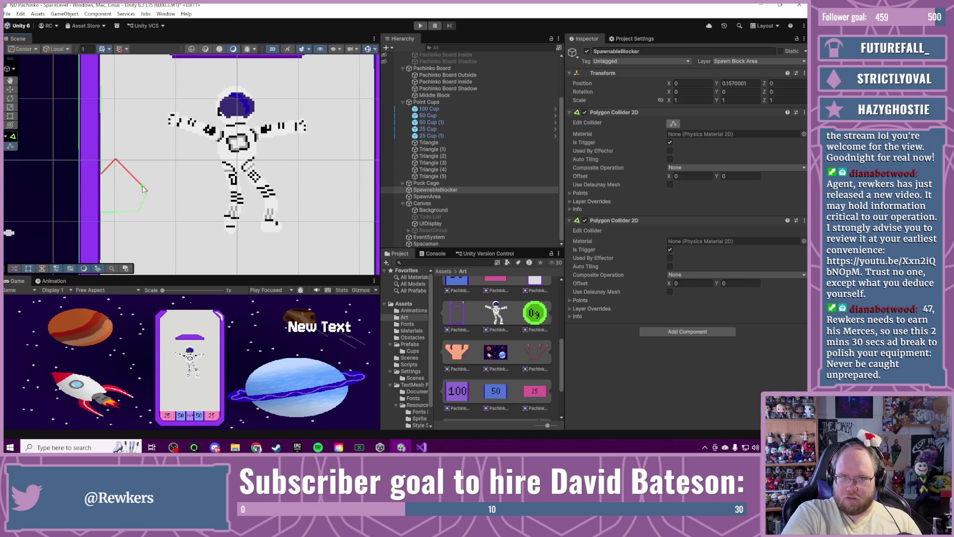
{"action": "left_click", "coordinate": [148, 192], "text": "ctrl"}
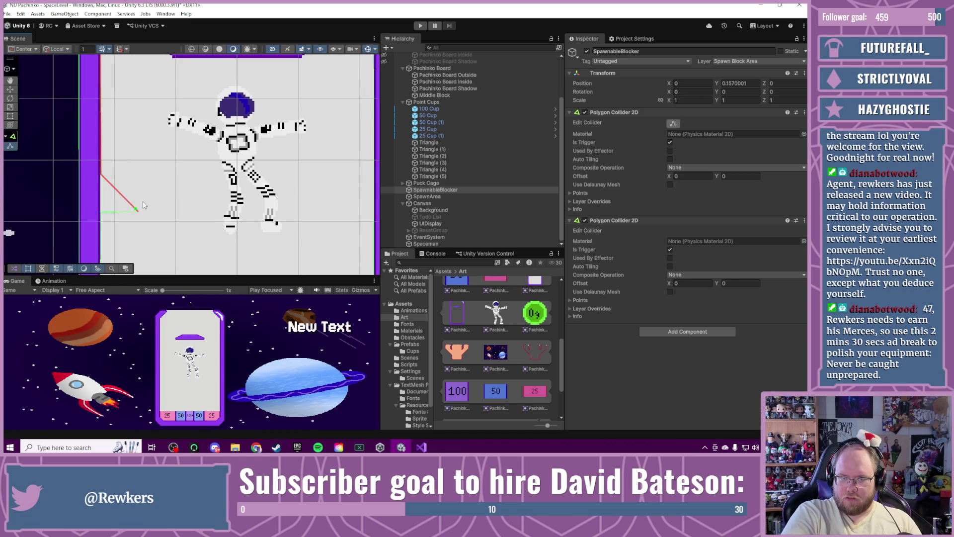
{"action": "left_click", "coordinate": [147, 191], "text": "ctrl"}
{"action": "left_click", "coordinate": [102, 210], "text": "ctrl"}
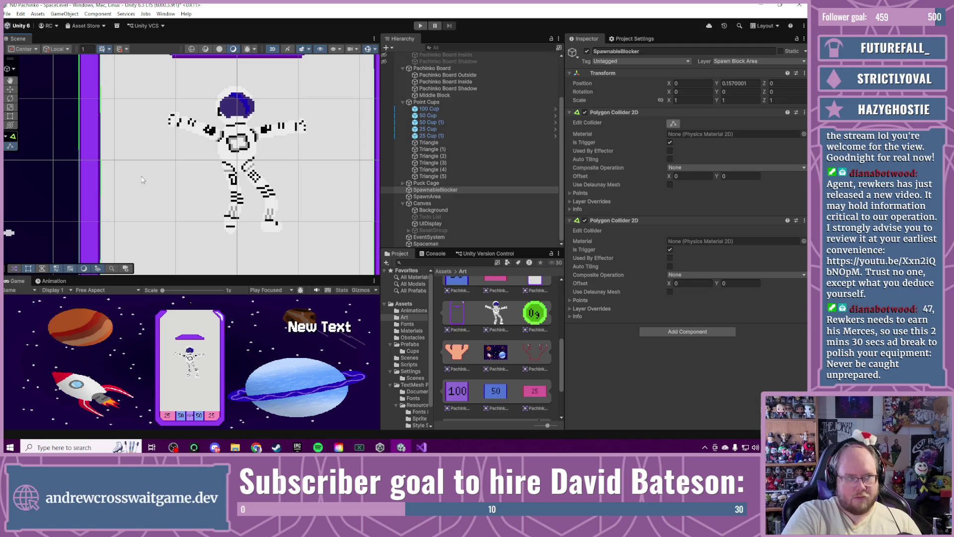
{"action": "left_click_drag", "start_coordinate": [157, 174], "coordinate": [195, 219]}
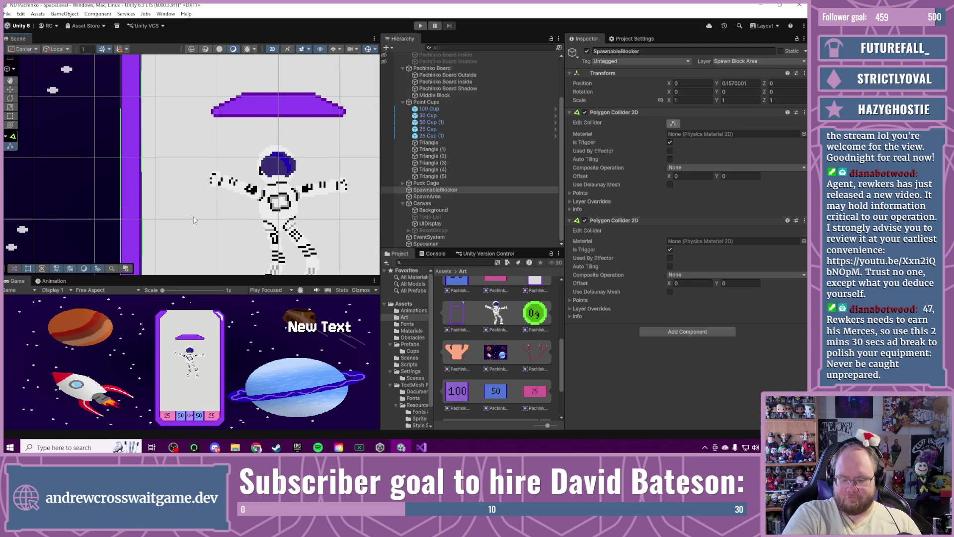
{"action": "mouse_move", "coordinate": [189, 77]}
{"action": "left_mouse_down"}
{"action": "mouse_move", "coordinate": [193, 201]}
{"action": "mouse_move", "coordinate": [199, 177]}
{"action": "mouse_move", "coordinate": [181, 138]}
{"action": "mouse_move", "coordinate": [199, 74]}
{"action": "mouse_move", "coordinate": [239, 79]}
{"action": "mouse_move", "coordinate": [254, 143]}
{"action": "left_mouse_up"}
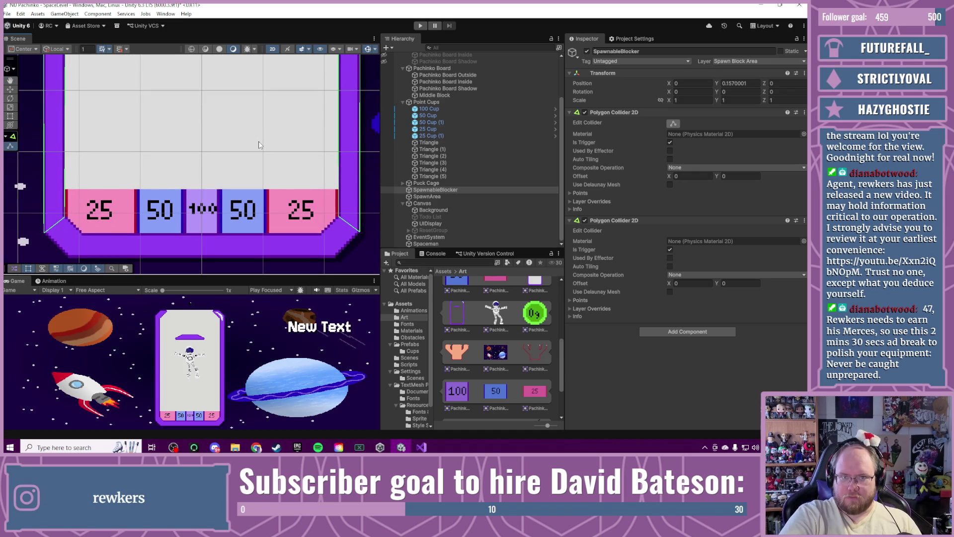
Step: Select SpawnArea, frame the purple platform, and enlarge the game preview
{"action": "left_click", "coordinate": [426, 197]}
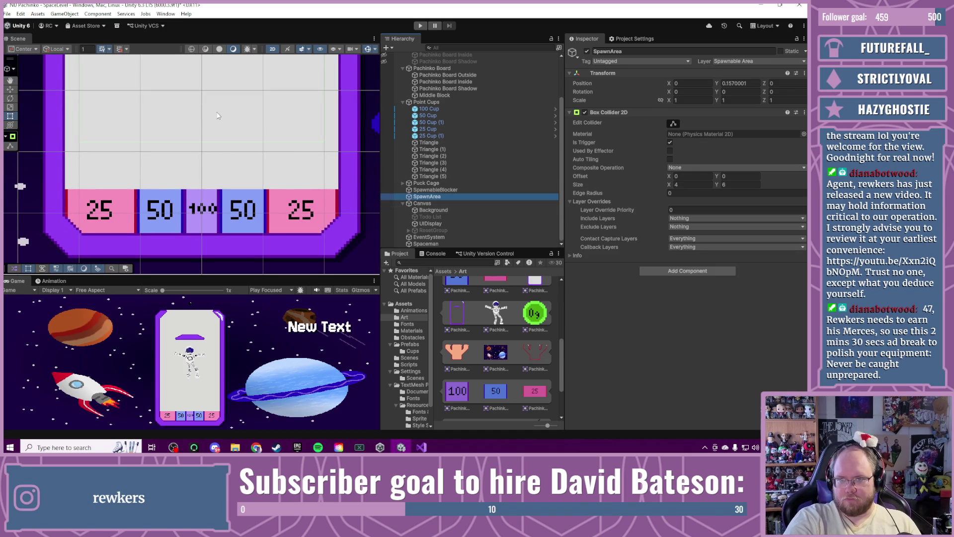
{"action": "mouse_move", "coordinate": [217, 115]}
{"action": "left_mouse_down"}
{"action": "mouse_move", "coordinate": [222, 170]}
{"action": "mouse_move", "coordinate": [237, 195]}
{"action": "left_mouse_up"}
{"action": "scroll", "coordinate": [222, 170], "scroll_direction": "up", "scroll_amount": 5}
{"action": "left_click_drag", "start_coordinate": [234, 151], "coordinate": [231, 192]}
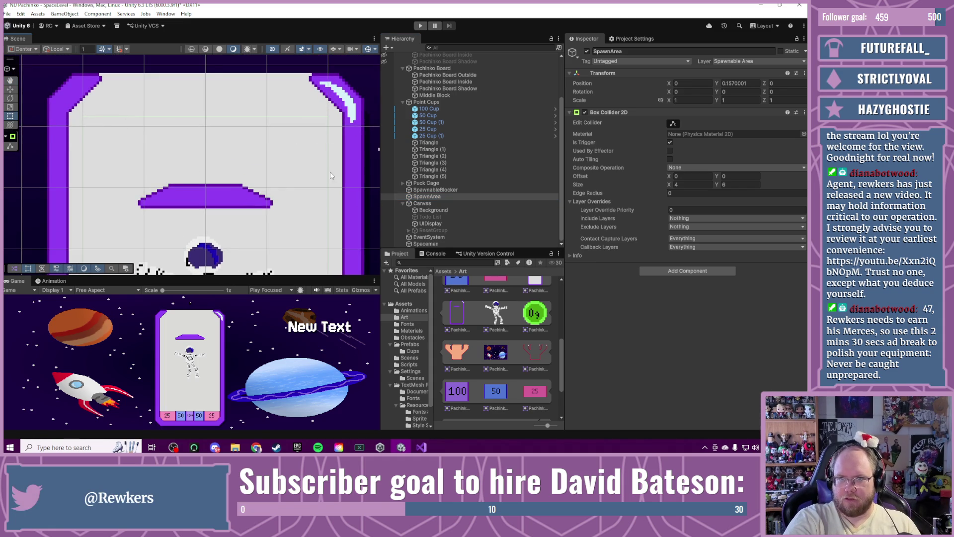
{"action": "left_click_drag", "start_coordinate": [302, 227], "coordinate": [308, 156]}
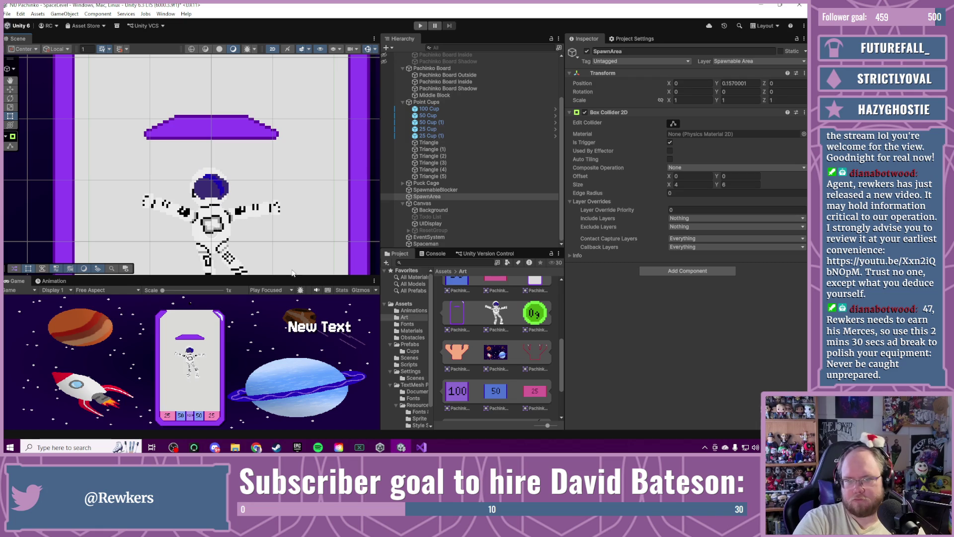
{"action": "mouse_move", "coordinate": [295, 277]}
{"action": "left_mouse_down"}
{"action": "mouse_move", "coordinate": [286, 138]}
{"action": "mouse_move", "coordinate": [288, 278]}
{"action": "mouse_move", "coordinate": [239, 180]}
{"action": "left_mouse_up"}
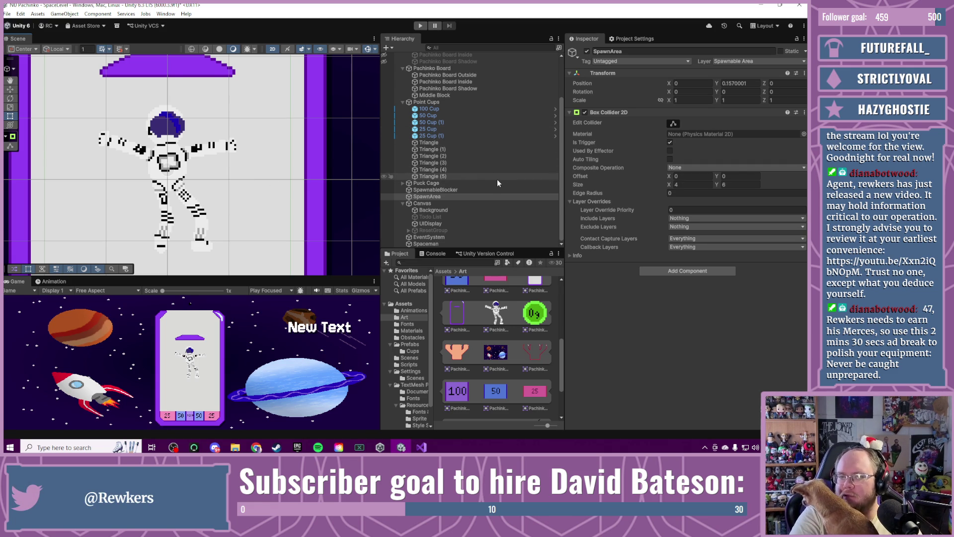
{"action": "scroll", "coordinate": [479, 199], "scroll_direction": "up", "scroll_amount": 3}
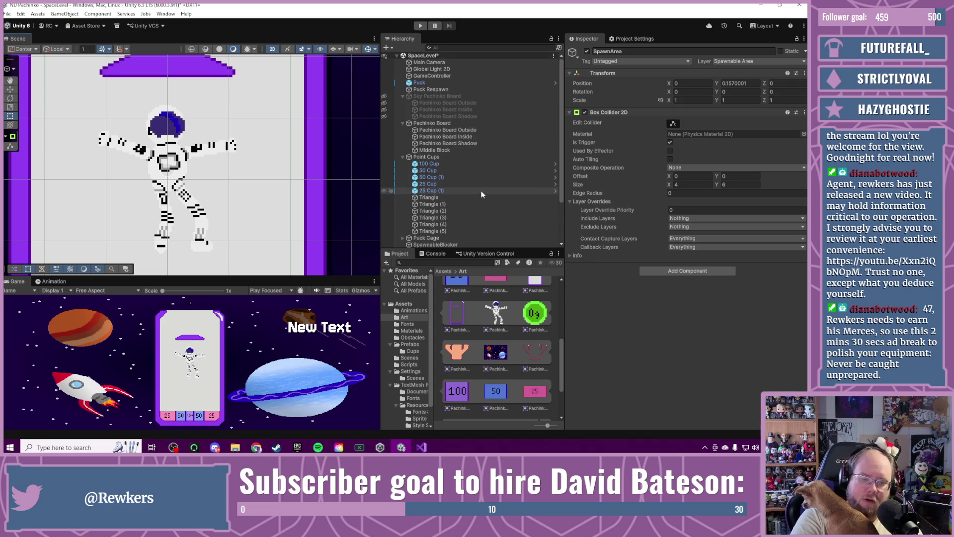
{"action": "scroll", "coordinate": [481, 191], "scroll_direction": "down", "scroll_amount": 3}
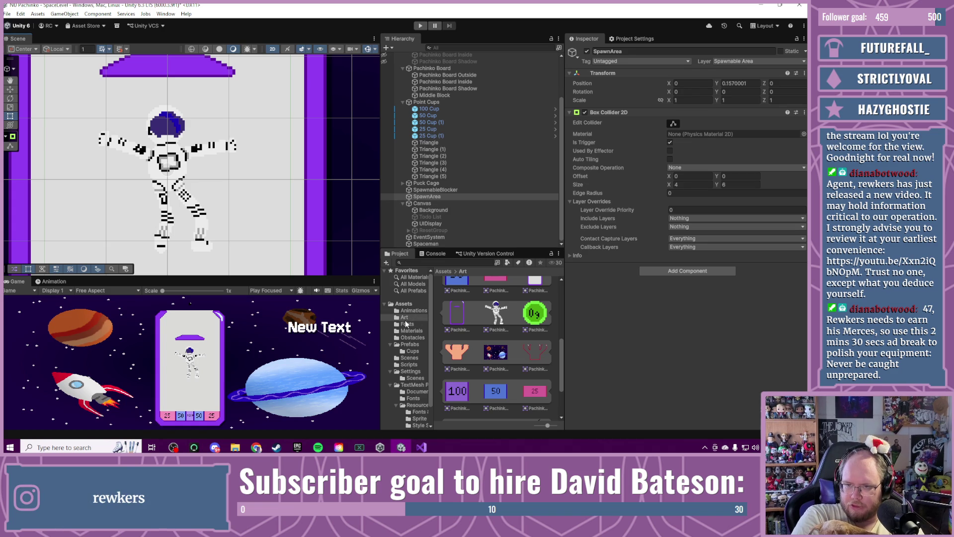
Step: Show the Prefabs folder to list the Bouncer, Coin, MultiCup, Peg, Probe, Puck and Spinner prefabs
{"action": "left_click", "coordinate": [410, 344]}
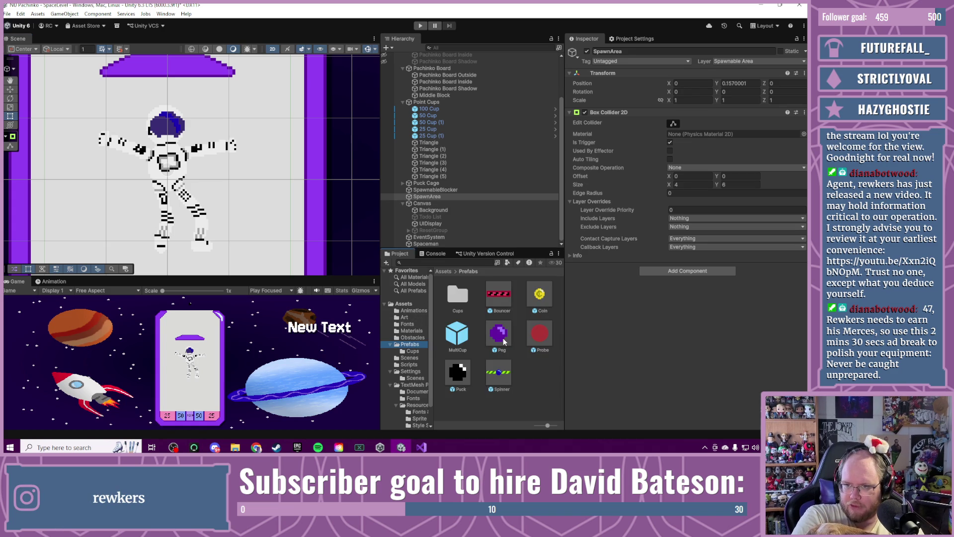
{"action": "double_click", "coordinate": [499, 373]}
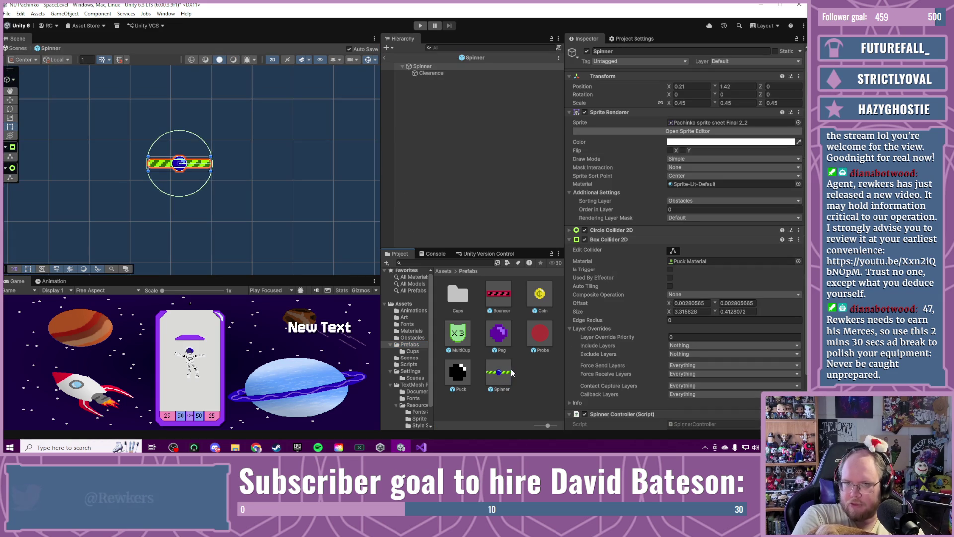
{"action": "left_click", "coordinate": [446, 73]}
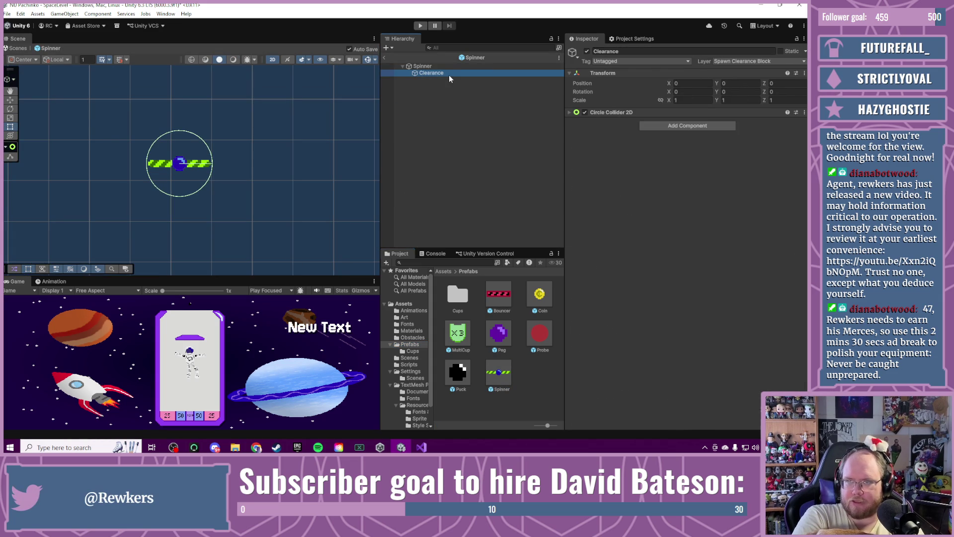
{"action": "left_click", "coordinate": [570, 113]}
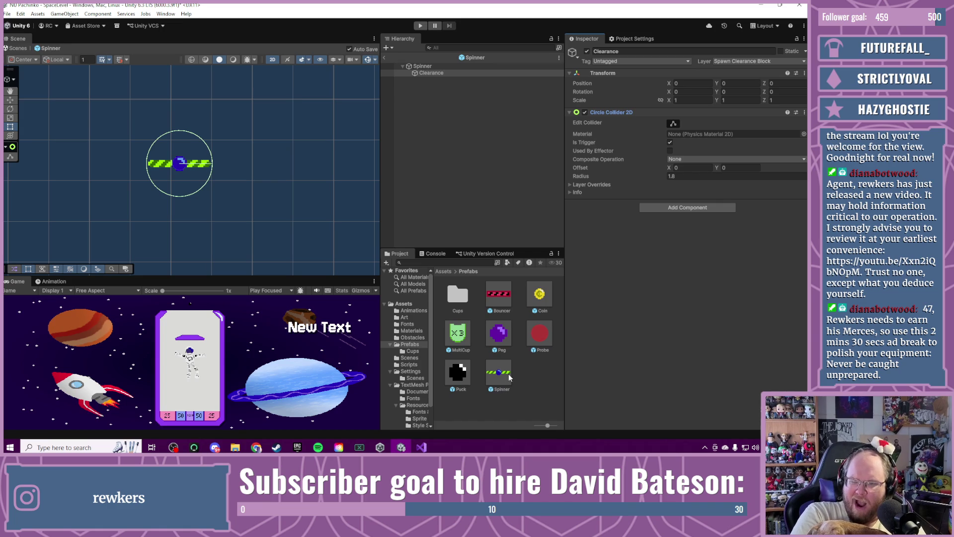
{"action": "left_click", "coordinate": [501, 333]}
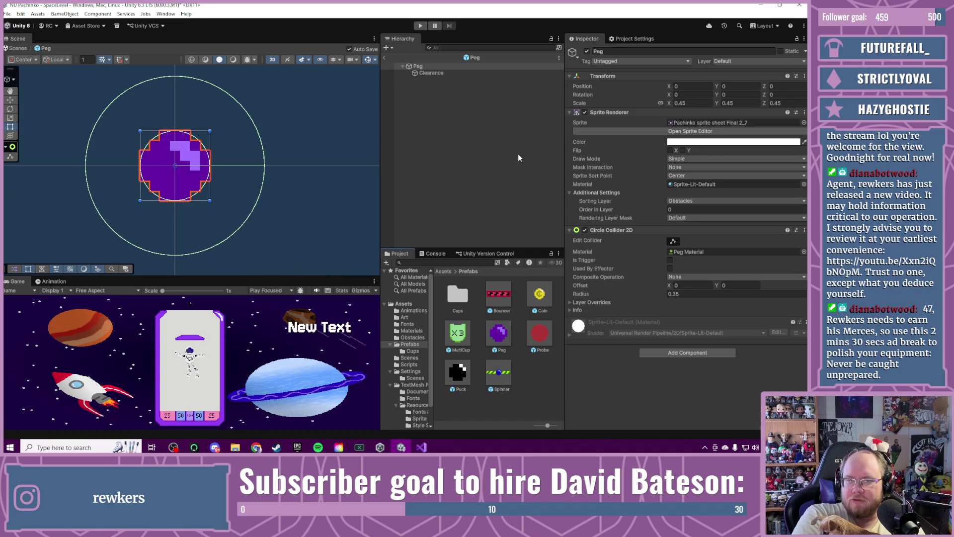
{"action": "left_click", "coordinate": [478, 75]}
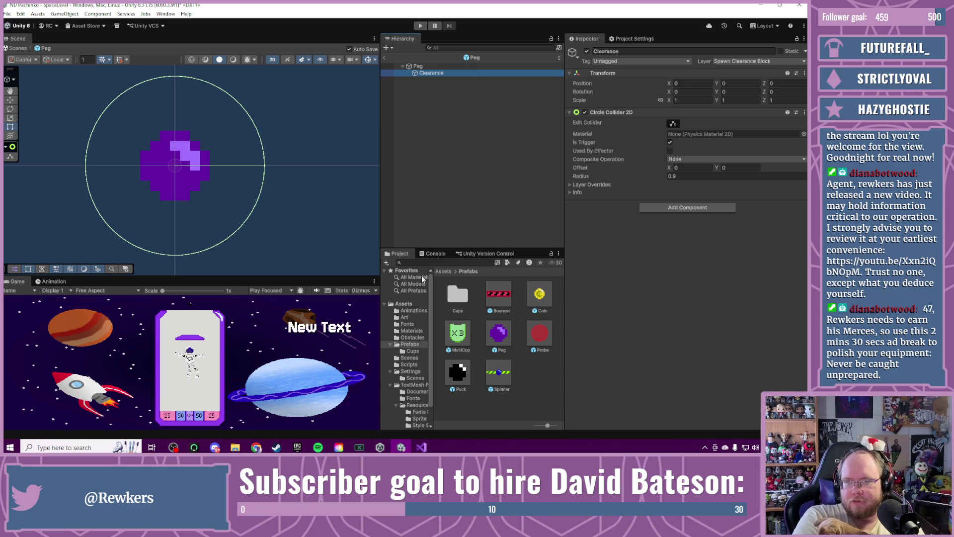
{"action": "left_click", "coordinate": [384, 58]}
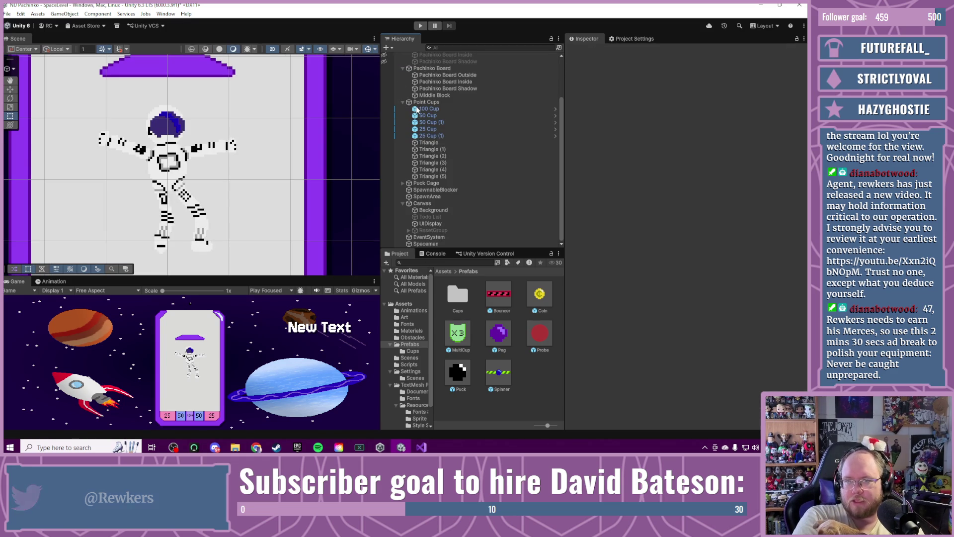
Step: Select SpawnableBlocker to show its Spawn Block Area layer and two Polygon Collider 2D components
{"action": "left_click_drag", "start_coordinate": [337, 153], "coordinate": [342, 176]}
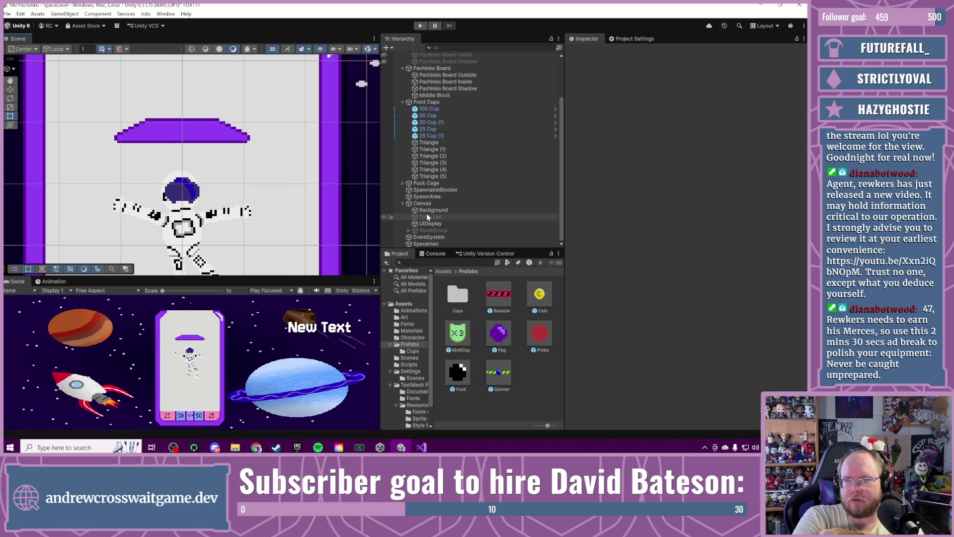
{"action": "left_click", "coordinate": [435, 190]}
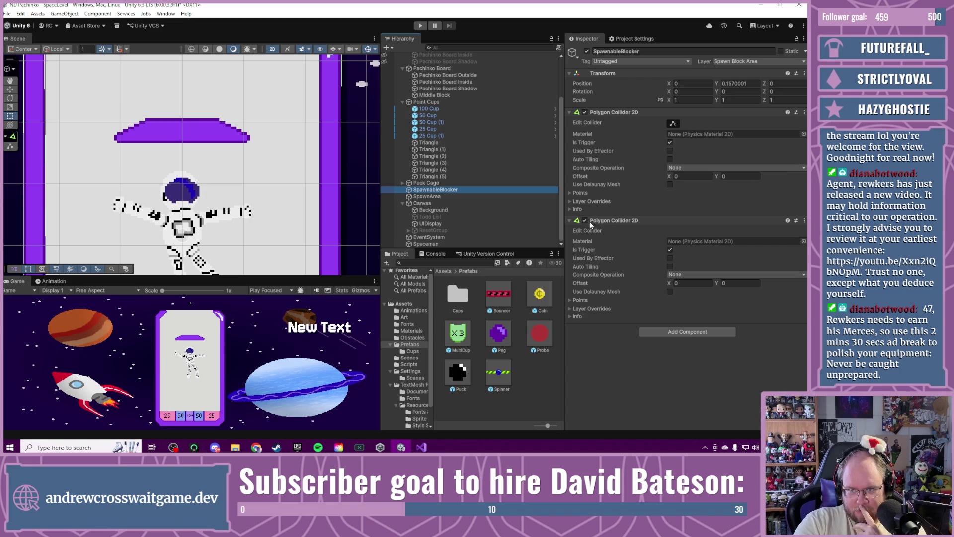
Step: Toggle the second Polygon Collider 2D off and on to compare its outline near the cup row
{"action": "left_click", "coordinate": [672, 124]}
{"action": "scroll", "coordinate": [304, 195], "scroll_direction": "down", "scroll_amount": 3}
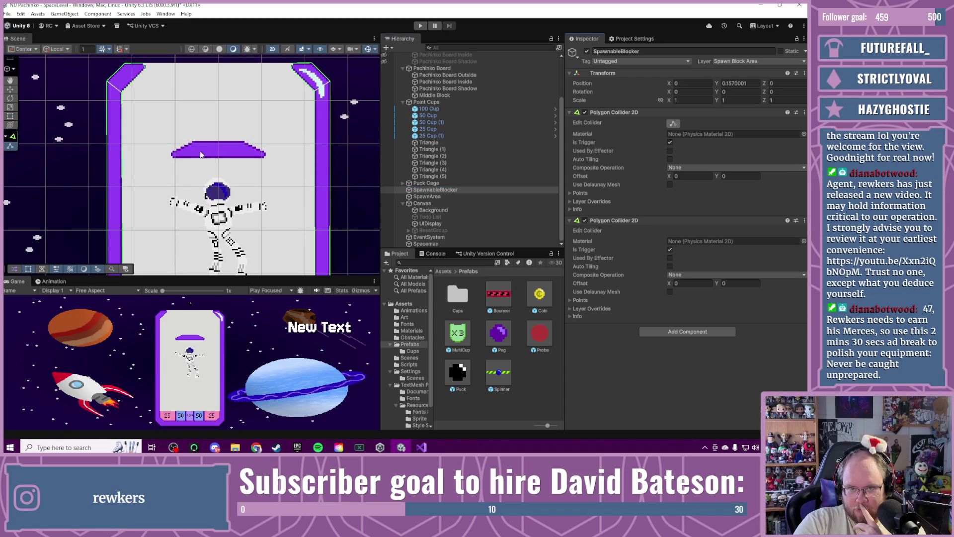
{"action": "left_click_drag", "start_coordinate": [300, 244], "coordinate": [304, 69]}
{"action": "left_click", "coordinate": [585, 221]}
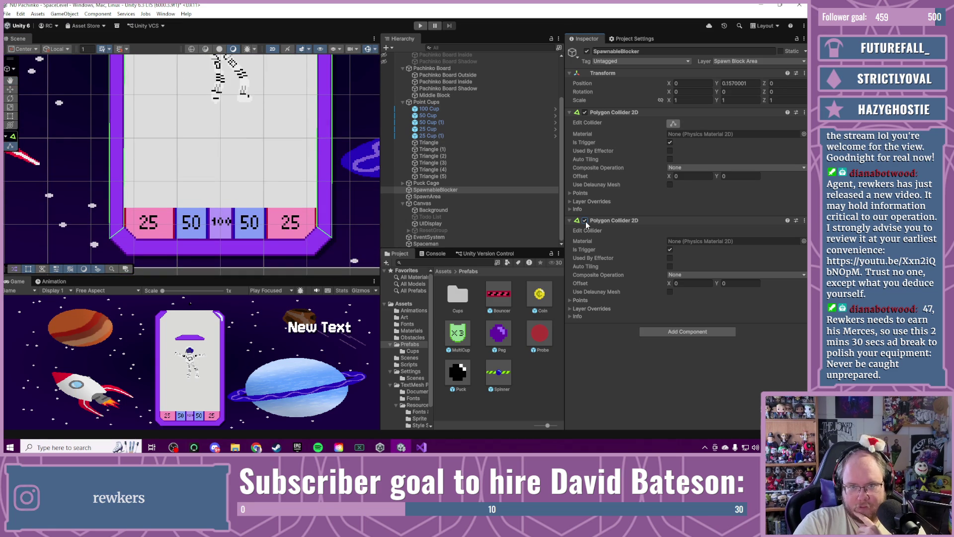
{"action": "scroll", "coordinate": [298, 199], "scroll_direction": "up", "scroll_amount": 5}
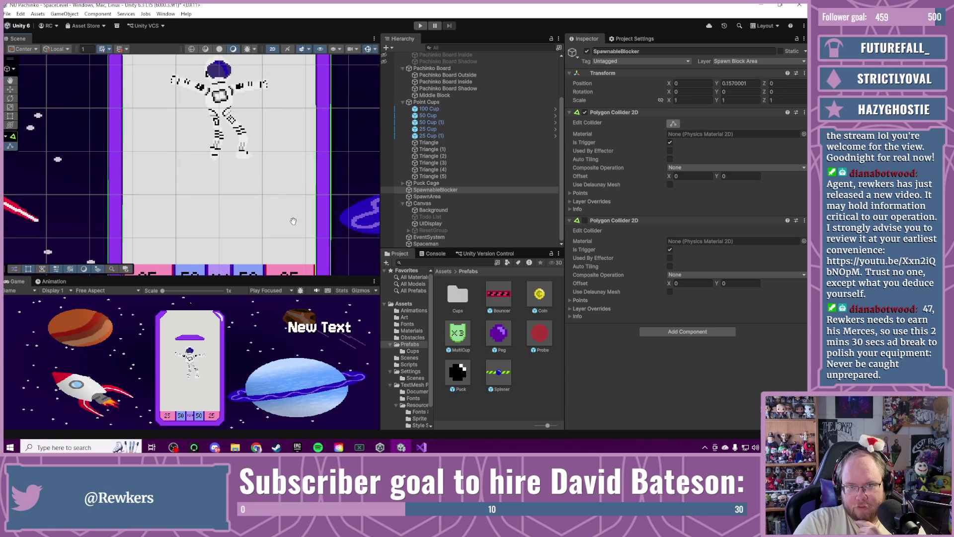
{"action": "scroll", "coordinate": [300, 180], "scroll_direction": "up", "scroll_amount": 2}
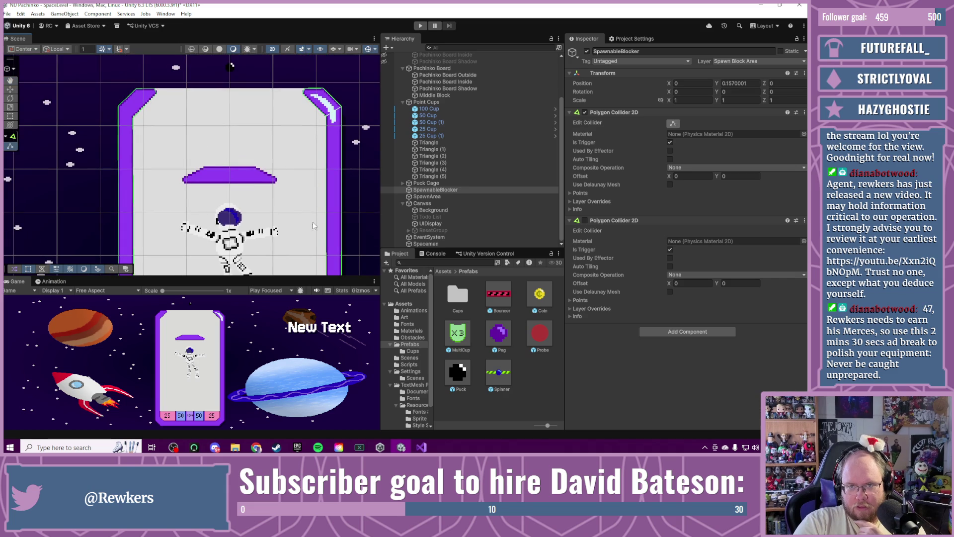
{"action": "left_click", "coordinate": [583, 222]}
{"action": "left_click", "coordinate": [585, 221]}
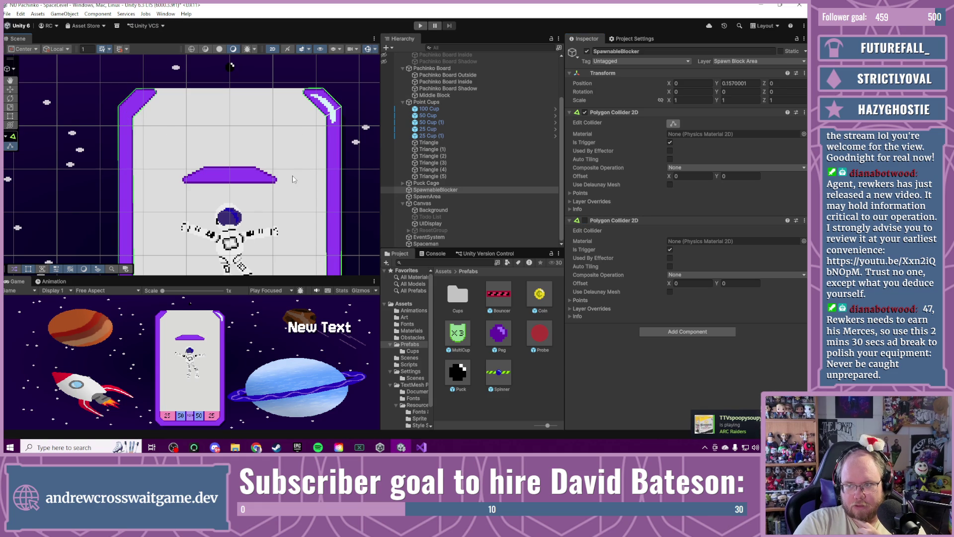
Step: Check each collider's outline on the board, ending with both Polygon Collider 2D components enabled
{"action": "key", "text": "f"}
{"action": "left_click_drag", "start_coordinate": [332, 180], "coordinate": [336, 128]}
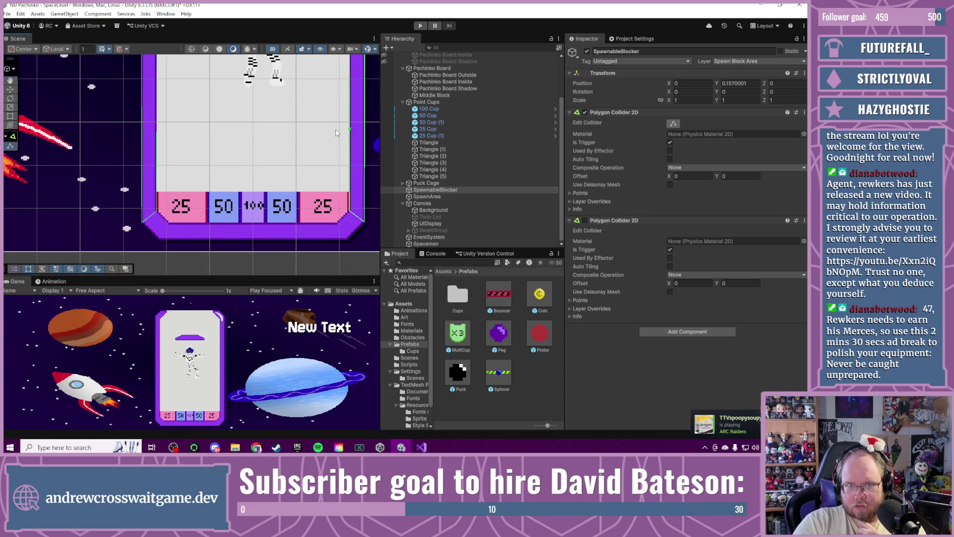
{"action": "left_click", "coordinate": [585, 220]}
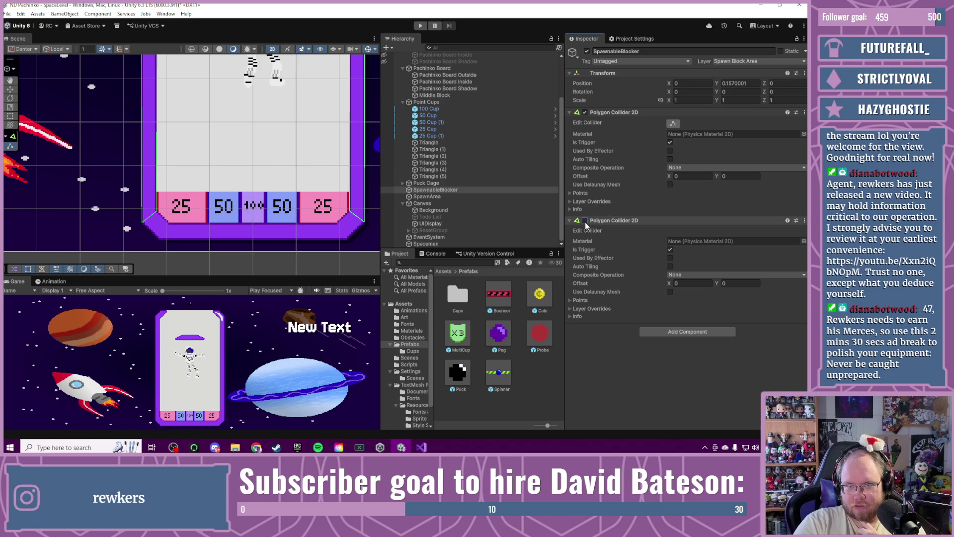
{"action": "left_click", "coordinate": [585, 220]}
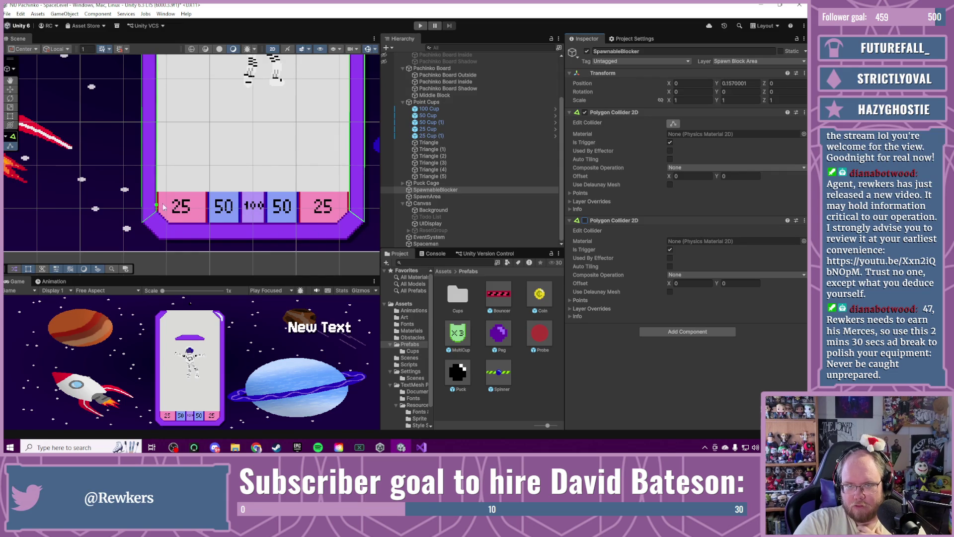
{"action": "scroll", "coordinate": [215, 144], "scroll_direction": "up", "scroll_amount": 5}
{"action": "left_click_drag", "start_coordinate": [246, 182], "coordinate": [246, 304]}
{"action": "left_click", "coordinate": [585, 220]}
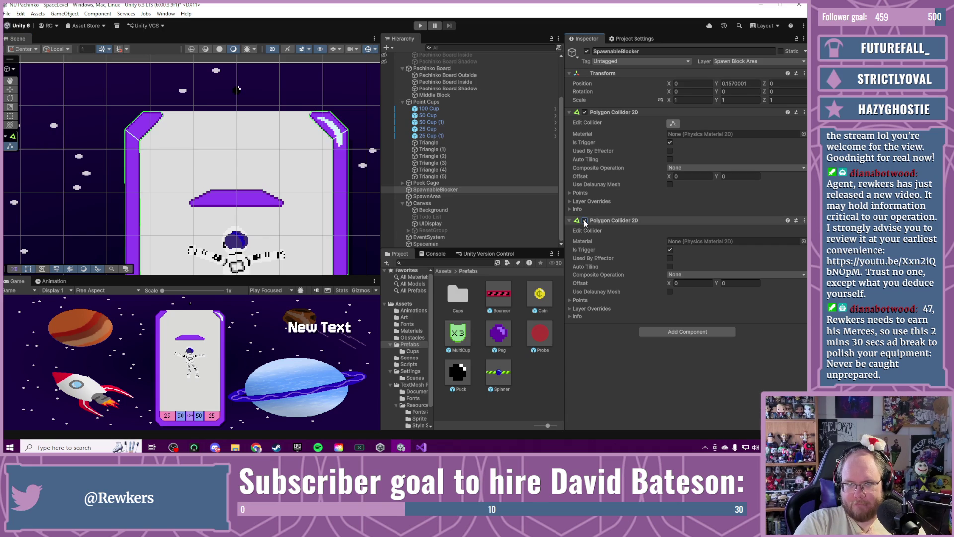
{"action": "left_click", "coordinate": [585, 112]}
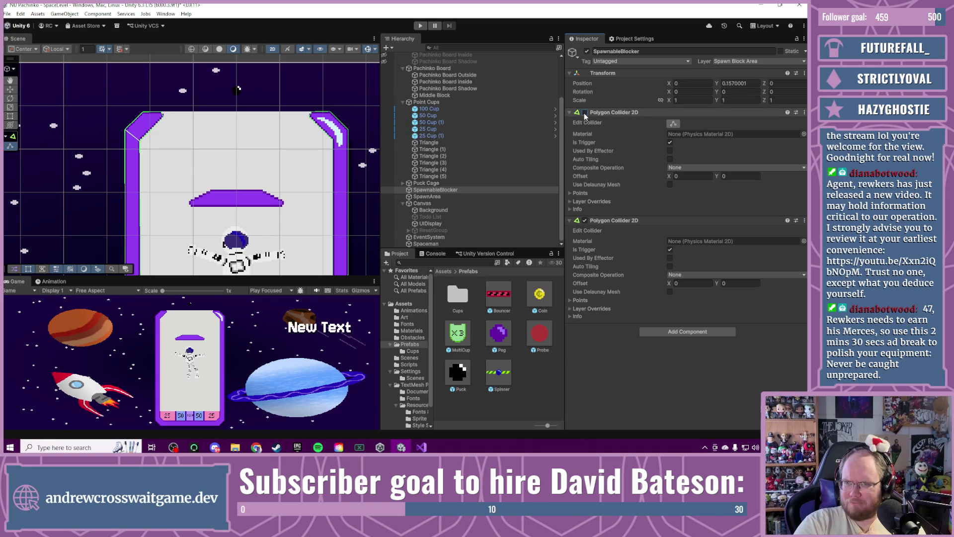
{"action": "left_click", "coordinate": [585, 113]}
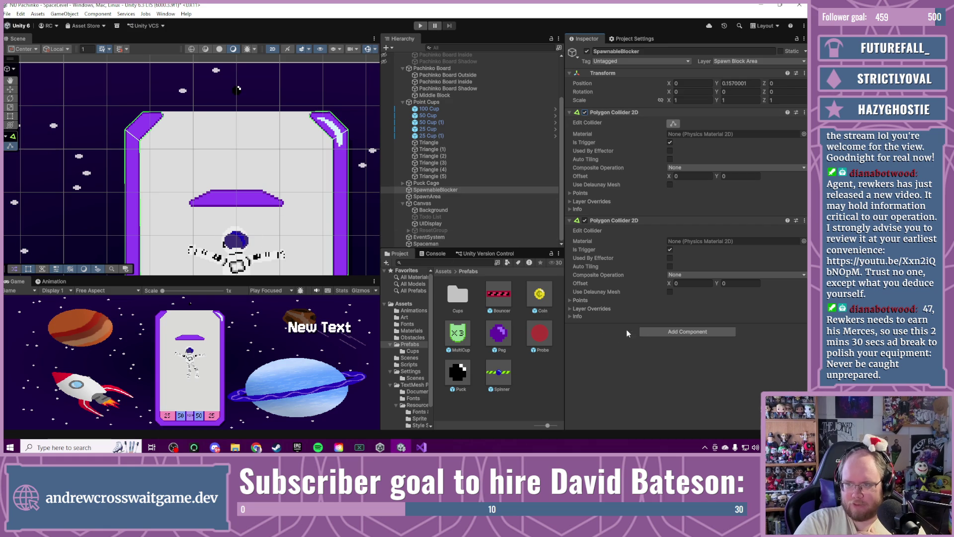
{"action": "left_click", "coordinate": [657, 331]}
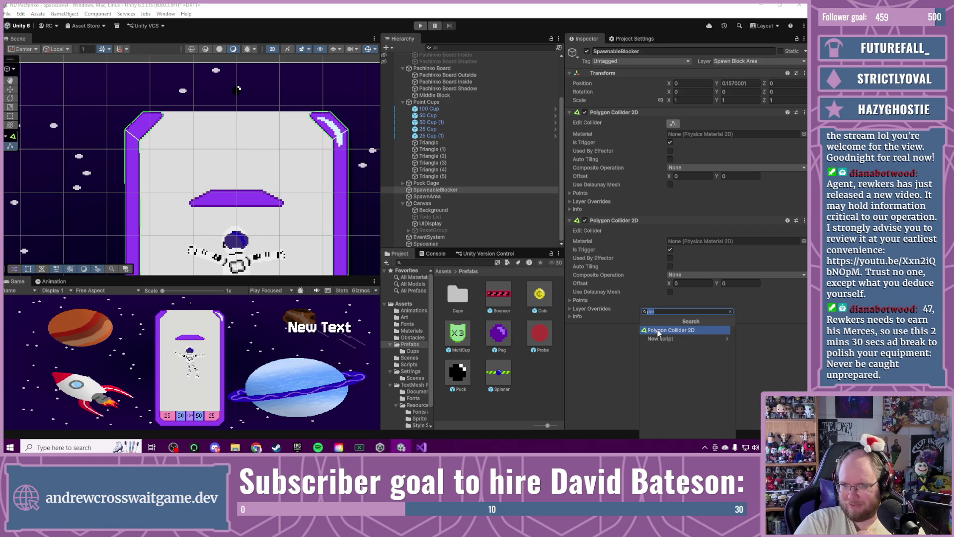
Step: Add a third Polygon Collider 2D and stretch its top point up to the platform
{"action": "left_click", "coordinate": [657, 332]}
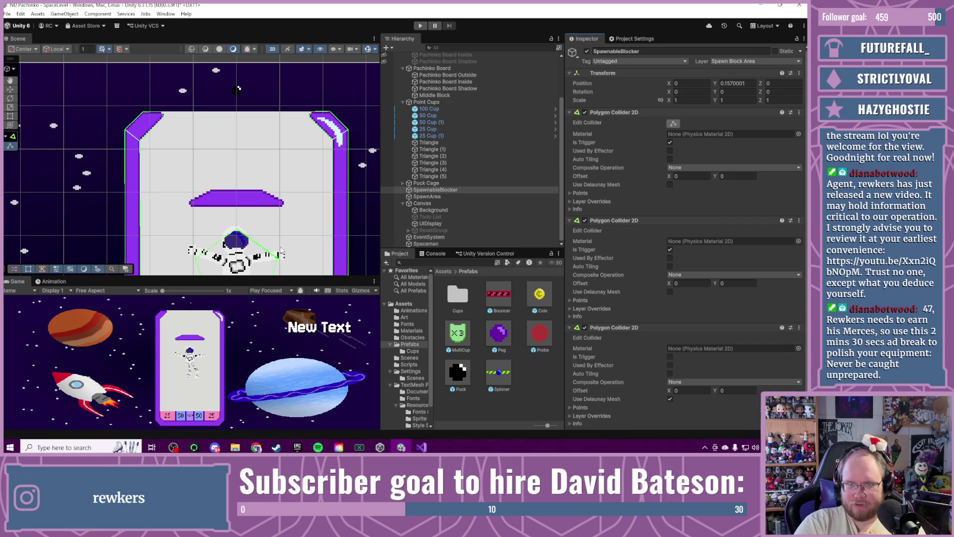
{"action": "mouse_move", "coordinate": [288, 248]}
{"action": "left_mouse_down"}
{"action": "mouse_move", "coordinate": [293, 192]}
{"action": "mouse_move", "coordinate": [303, 184]}
{"action": "mouse_move", "coordinate": [330, 210]}
{"action": "left_mouse_up"}
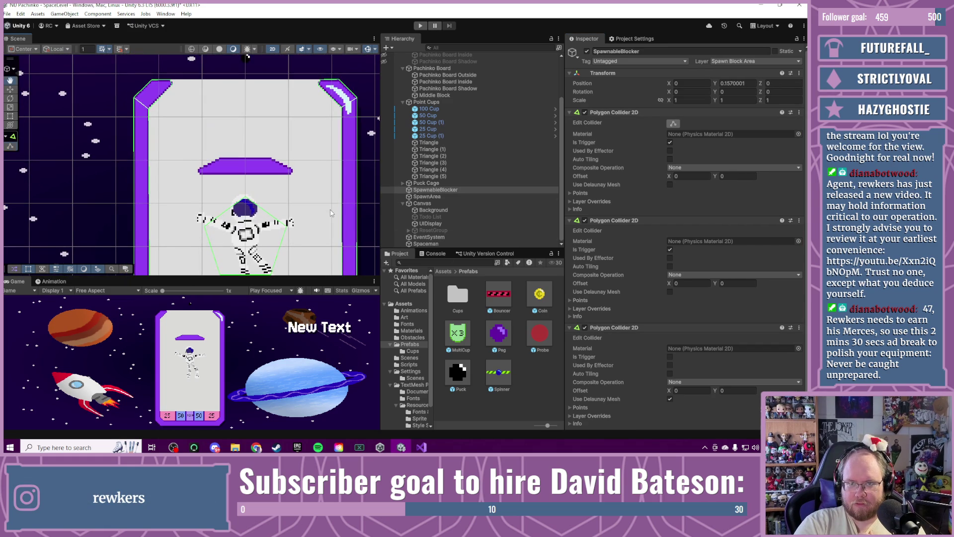
{"action": "left_click_drag", "start_coordinate": [246, 198], "coordinate": [244, 159]}
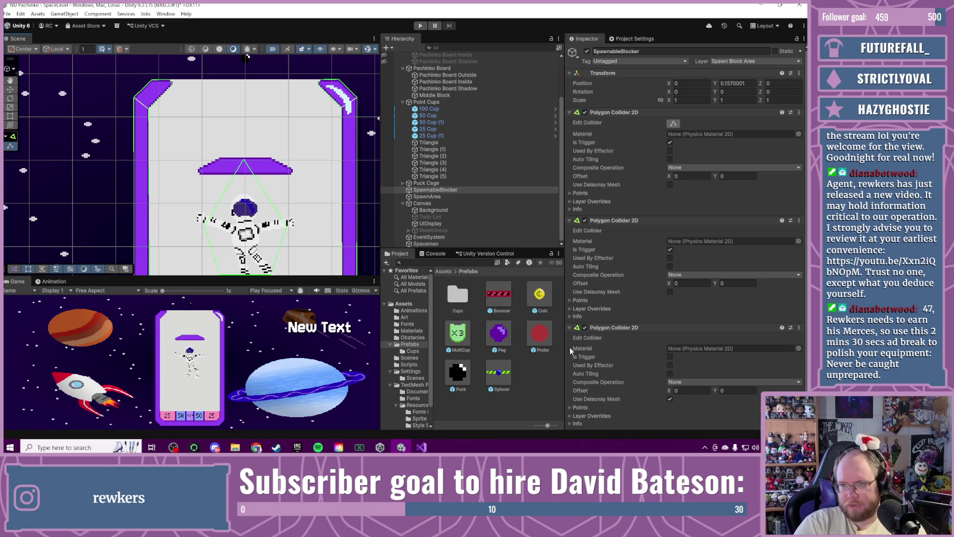
Step: Remove the extra third Polygon Collider 2D, leaving SpawnableBlocker with two
{"action": "left_click", "coordinate": [613, 329]}
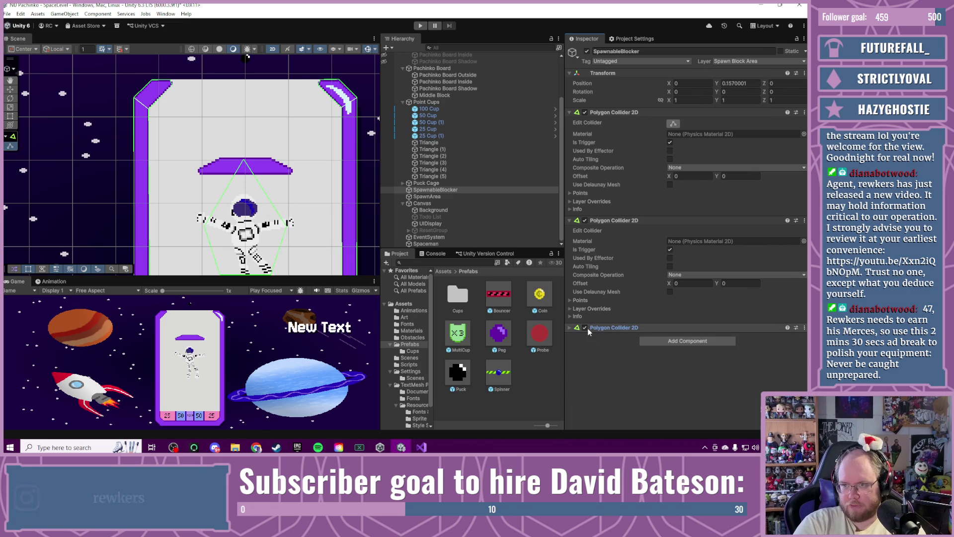
{"action": "right_click", "coordinate": [606, 328]}
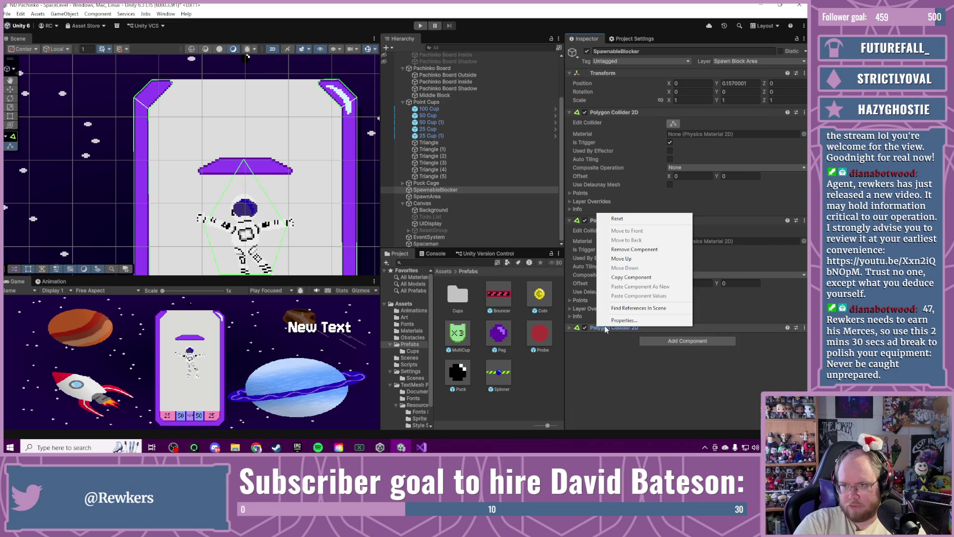
{"action": "left_click", "coordinate": [634, 249]}
{"action": "left_click", "coordinate": [672, 140]}
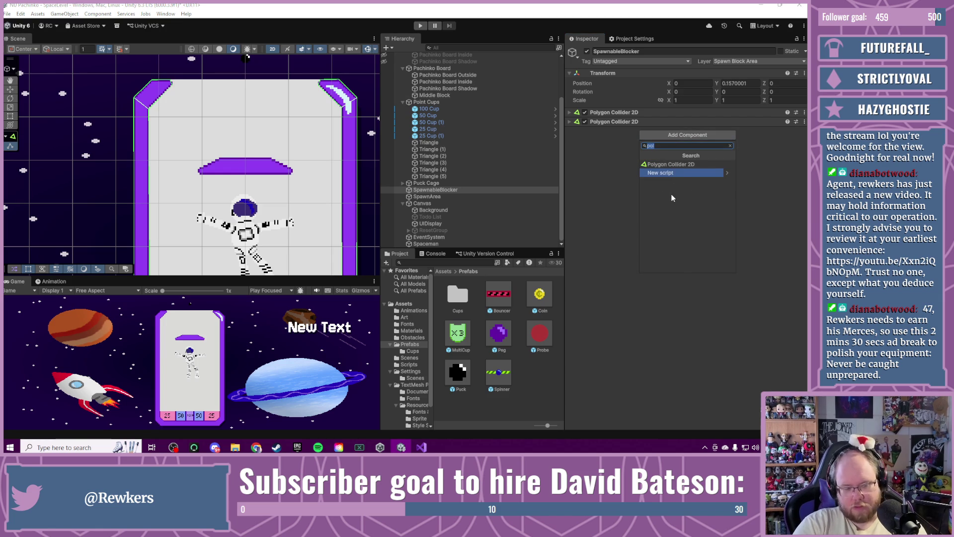
Step: Add a Box Collider 2D and fit it over the purple platform: 2.303 × 0.535, Y offset 1.716
{"action": "type", "text": "b"}
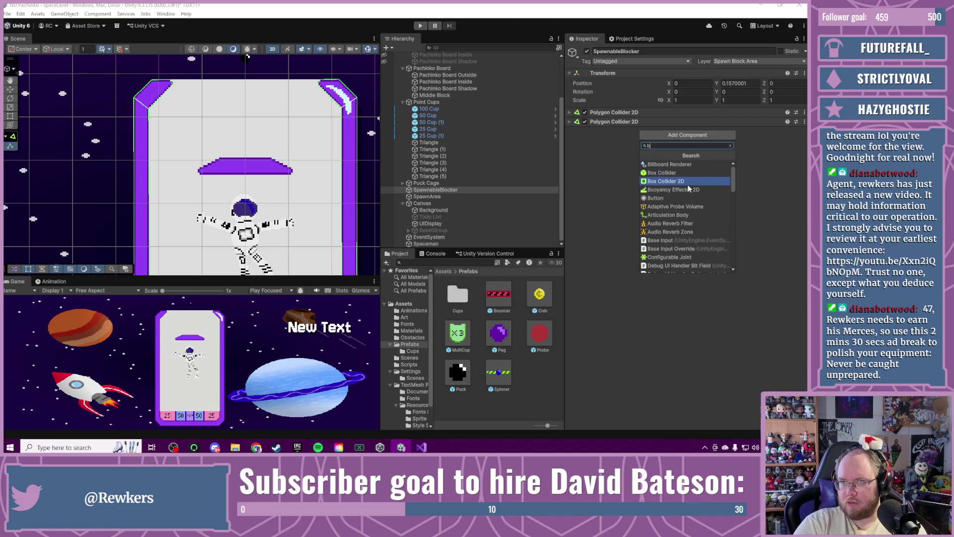
{"action": "left_click", "coordinate": [687, 182]}
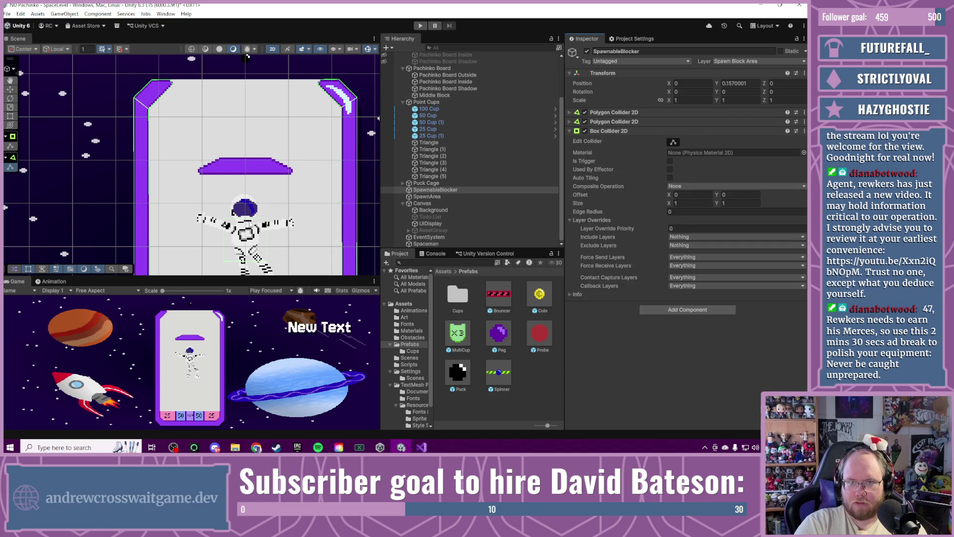
{"action": "left_click", "coordinate": [674, 143]}
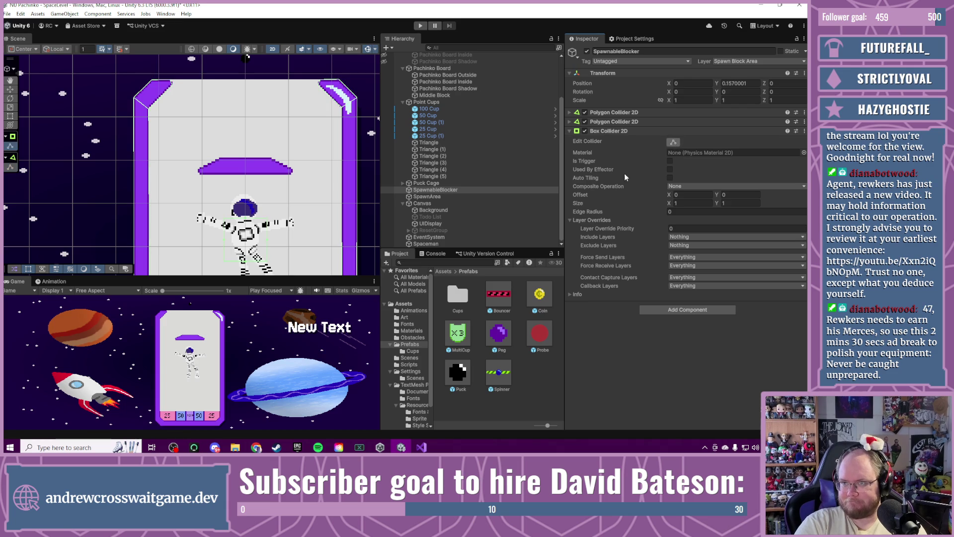
{"action": "scroll", "coordinate": [245, 217], "scroll_direction": "up", "scroll_amount": 2}
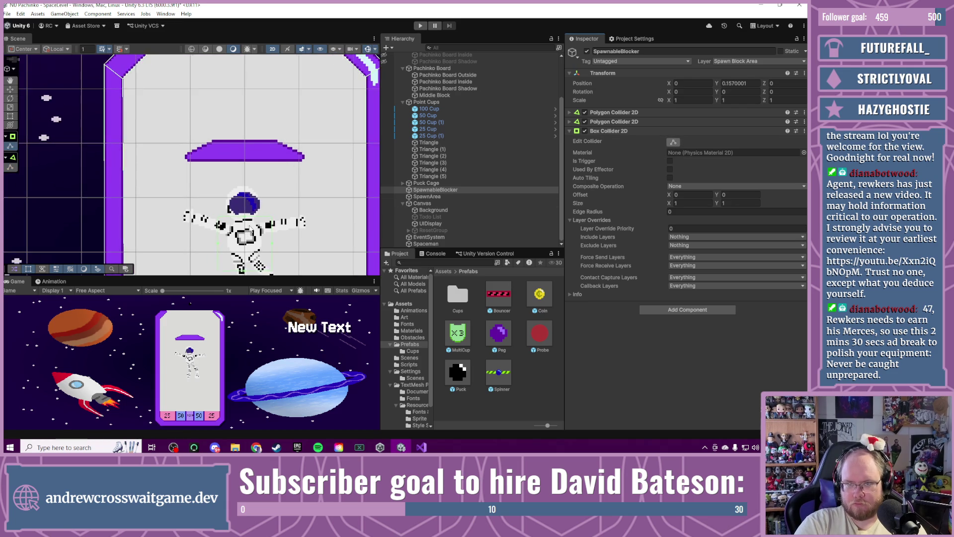
{"action": "left_click_drag", "start_coordinate": [242, 217], "coordinate": [249, 122]}
{"action": "key", "text": "Down"}
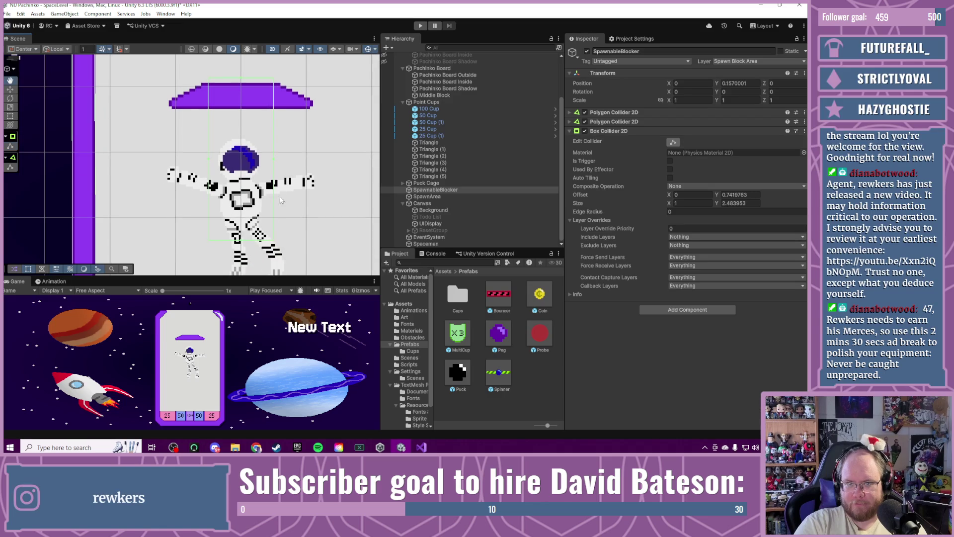
{"action": "mouse_move", "coordinate": [244, 242]}
{"action": "left_mouse_down"}
{"action": "mouse_move", "coordinate": [256, 115]}
{"action": "mouse_move", "coordinate": [316, 96]}
{"action": "left_mouse_up"}
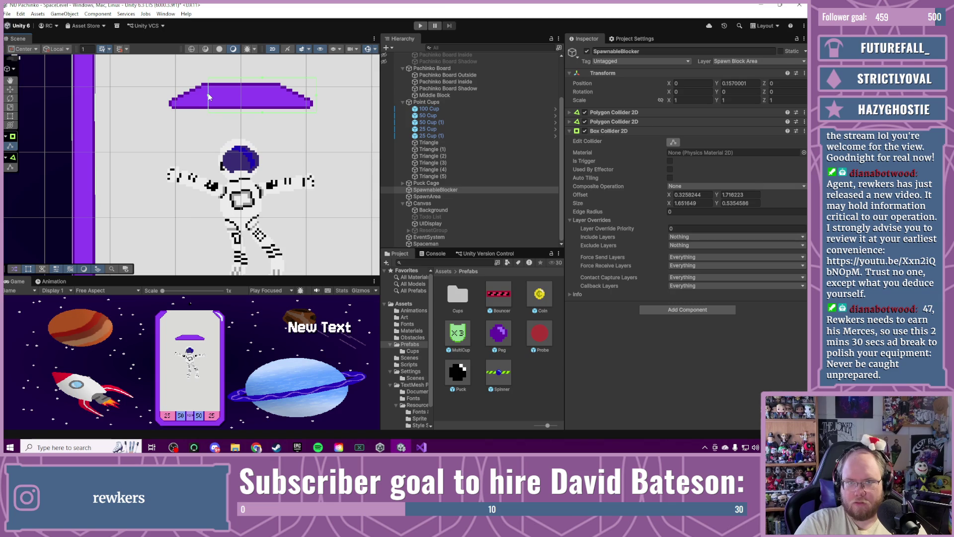
{"action": "left_click_drag", "start_coordinate": [208, 98], "coordinate": [166, 109]}
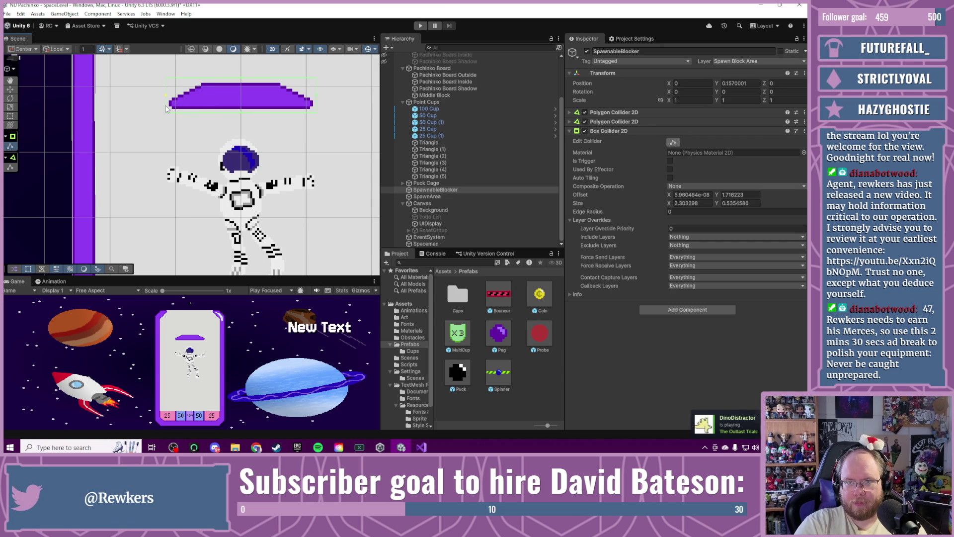
{"action": "left_click_drag", "start_coordinate": [238, 148], "coordinate": [231, 189]}
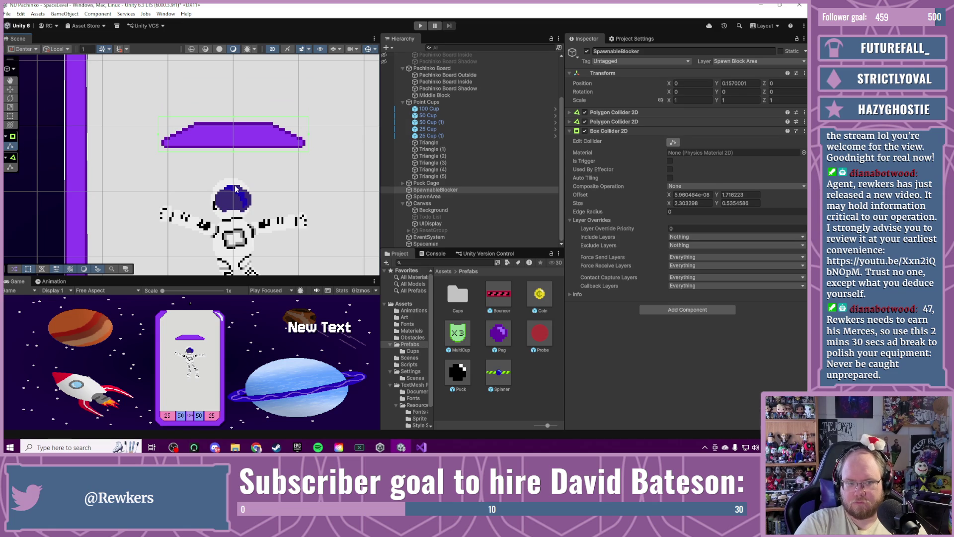
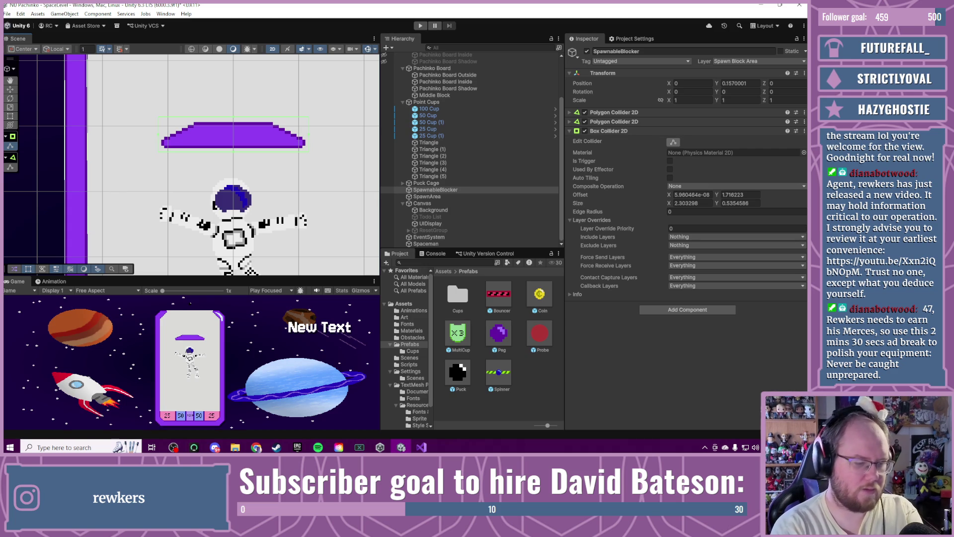
Step: Pan and zoom the Scene view to frame the astronaut's full body and the blocker below it
{"action": "left_click", "coordinate": [297, 447]}
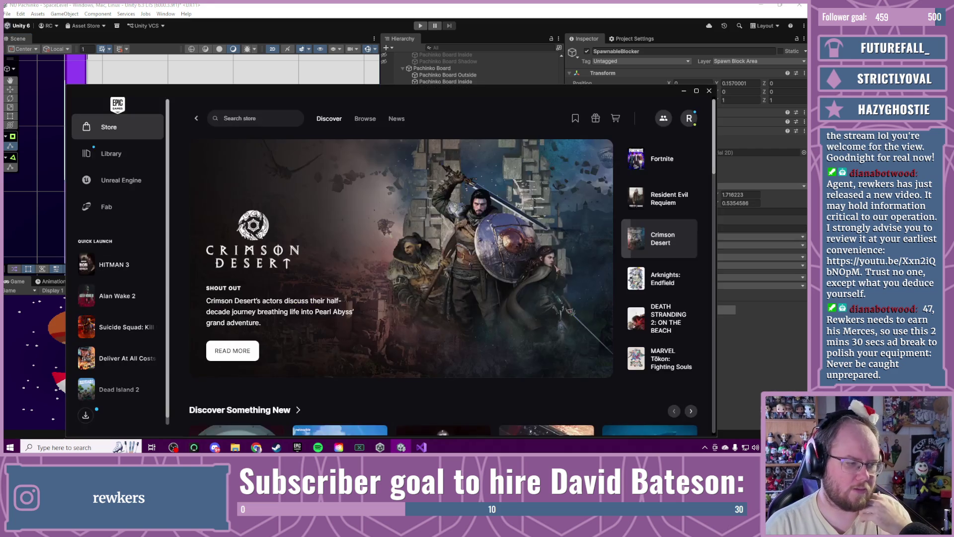
{"action": "left_click", "coordinate": [297, 447]}
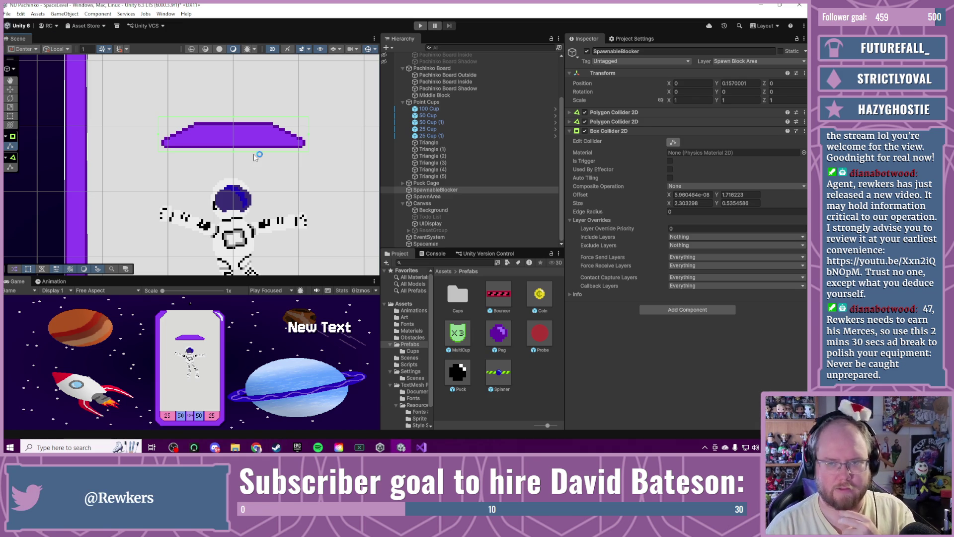
{"action": "scroll", "coordinate": [230, 192], "scroll_direction": "up", "scroll_amount": 3}
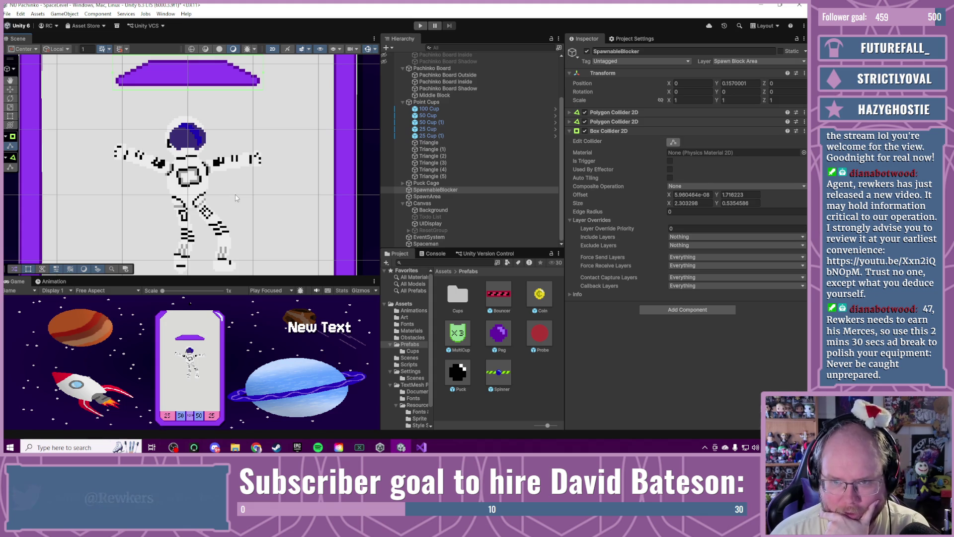
{"action": "left_click_drag", "start_coordinate": [271, 244], "coordinate": [288, 154]}
{"action": "mouse_move", "coordinate": [287, 195]}
{"action": "left_mouse_down"}
{"action": "mouse_move", "coordinate": [283, 106]}
{"action": "mouse_move", "coordinate": [288, 135]}
{"action": "left_mouse_up"}
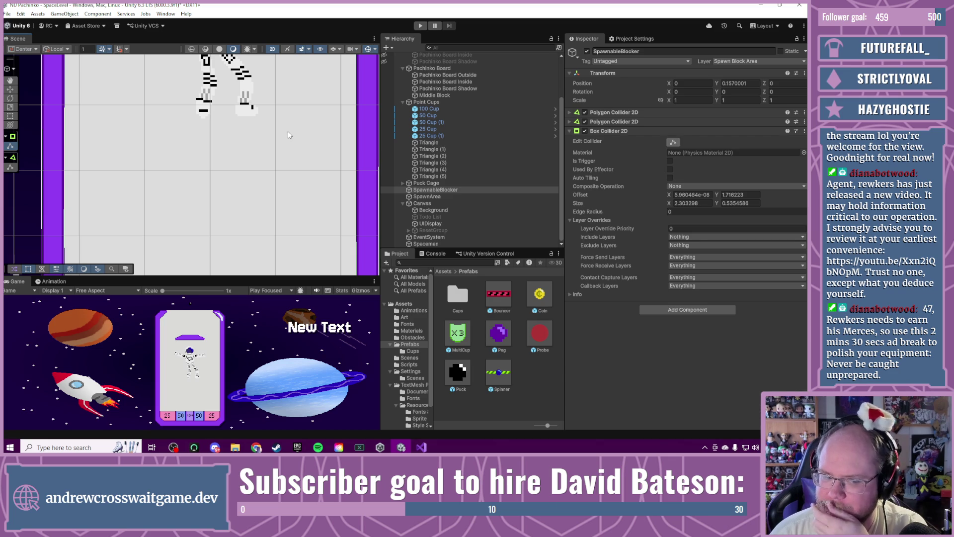
{"action": "mouse_move", "coordinate": [300, 139]}
{"action": "left_mouse_down"}
{"action": "mouse_move", "coordinate": [300, 179]}
{"action": "mouse_move", "coordinate": [316, 156]}
{"action": "mouse_move", "coordinate": [305, 162]}
{"action": "mouse_move", "coordinate": [305, 207]}
{"action": "left_mouse_up"}
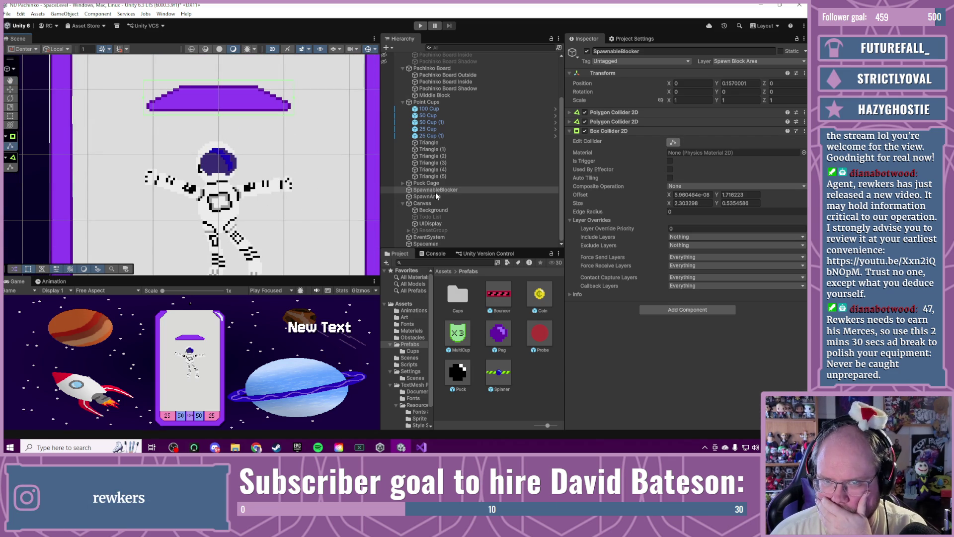
{"action": "left_click_drag", "start_coordinate": [284, 124], "coordinate": [285, 175]}
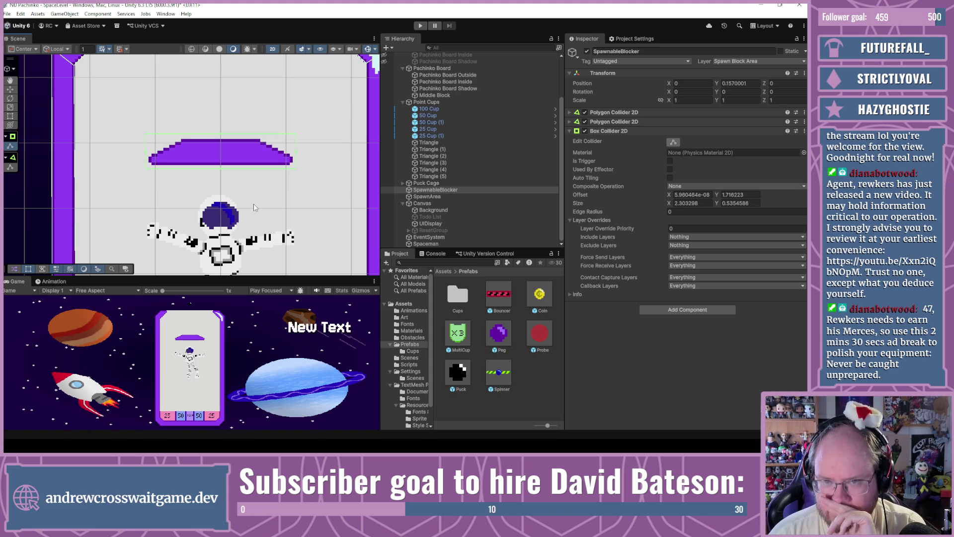
{"action": "left_click_drag", "start_coordinate": [254, 207], "coordinate": [251, 114]}
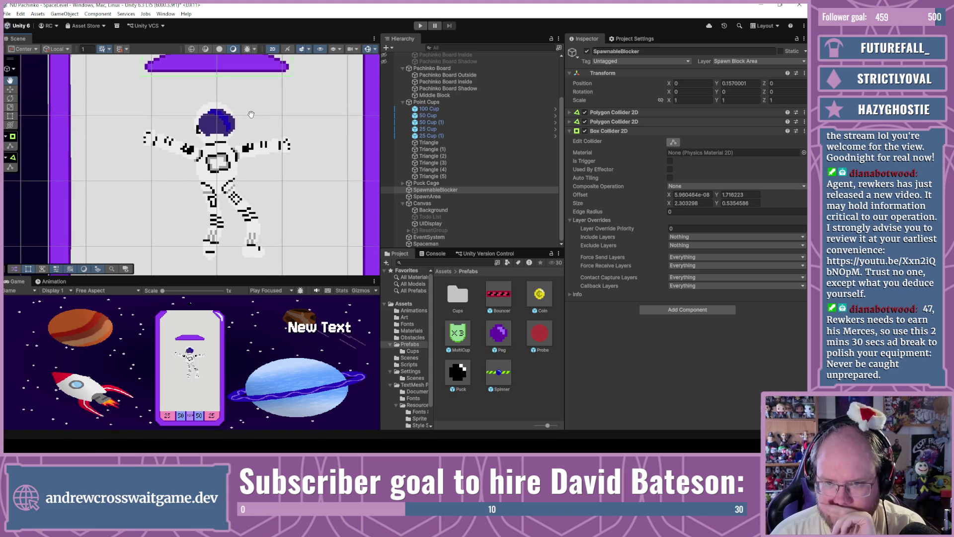
Step: Add an empty child 'Clearance' to Spaceman and assign it the Spawn Clearance Block layer
{"action": "left_click", "coordinate": [429, 244]}
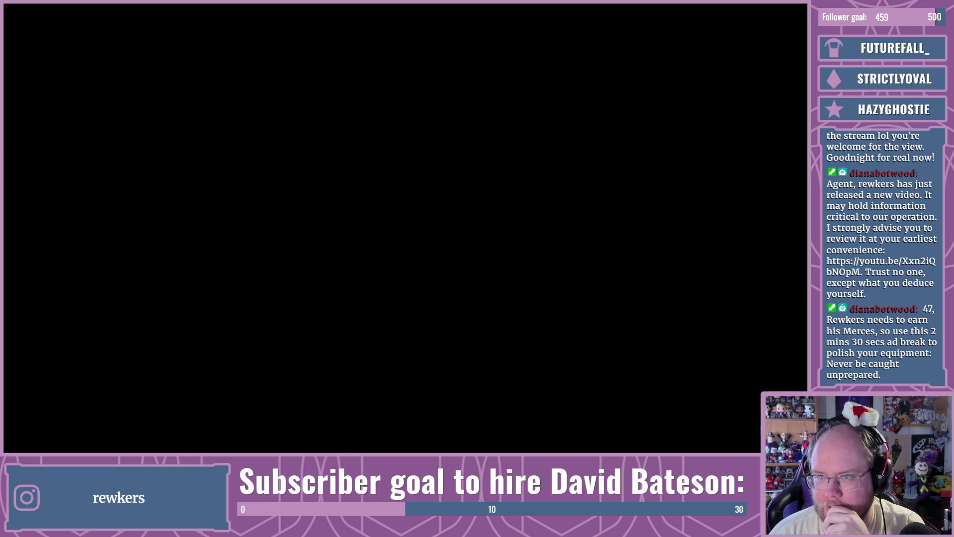
{"action": "right_click", "coordinate": [429, 244]}
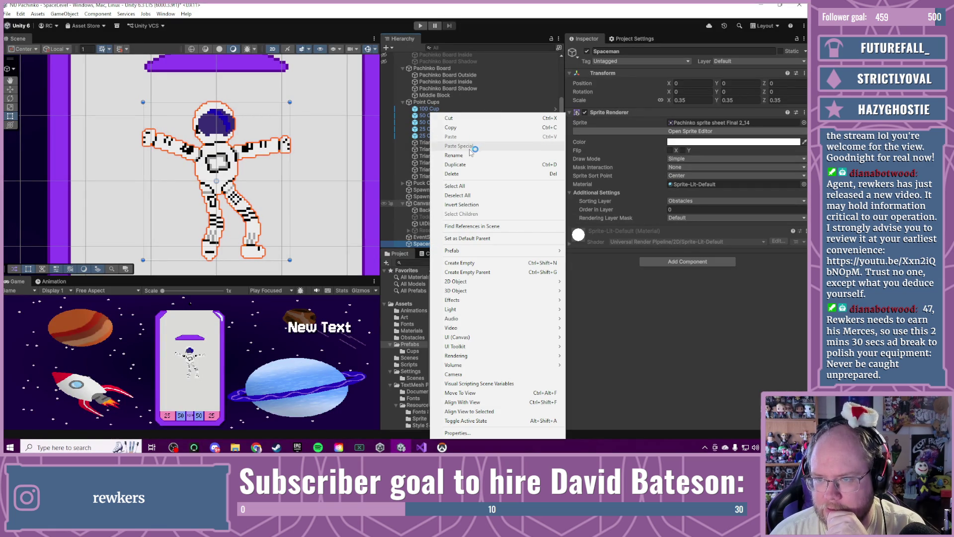
{"action": "left_click", "coordinate": [513, 262]}
{"action": "type", "text": "Clearance"}
{"action": "key", "text": "Return"}
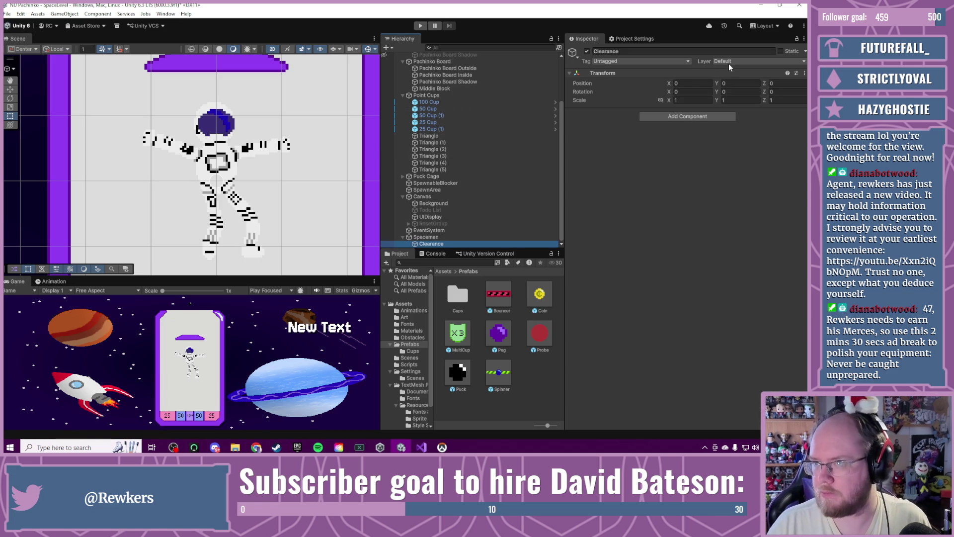
{"action": "left_click", "coordinate": [730, 62]}
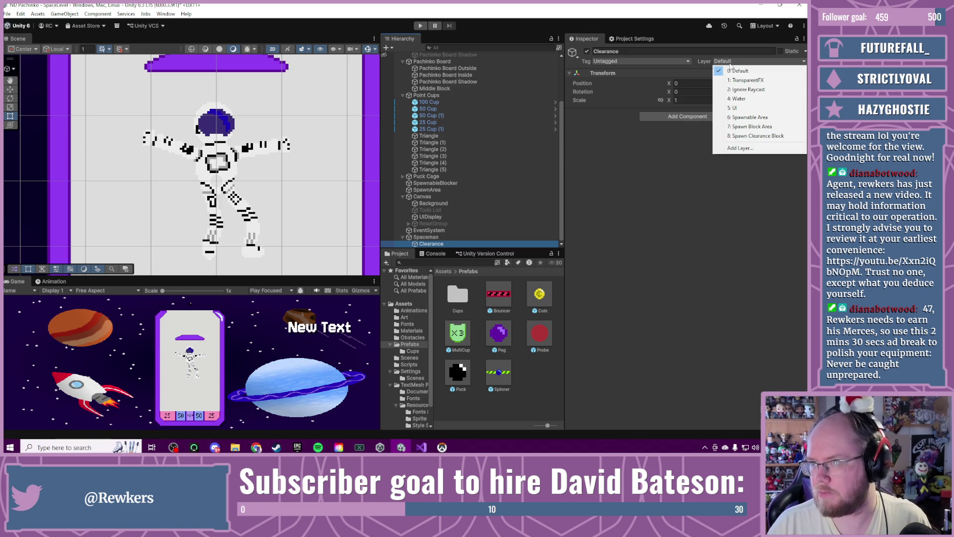
{"action": "left_click", "coordinate": [755, 136]}
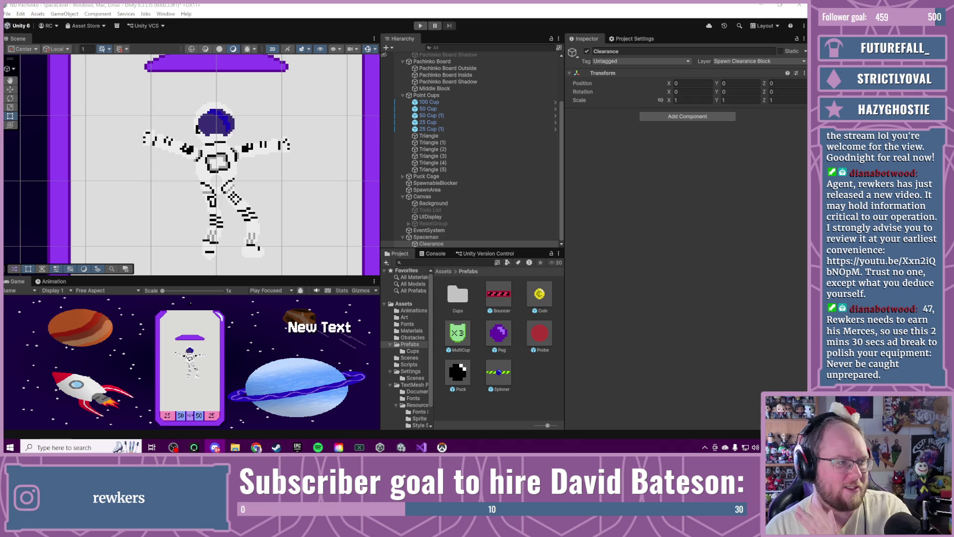
{"action": "key", "text": "alt+Tab"}
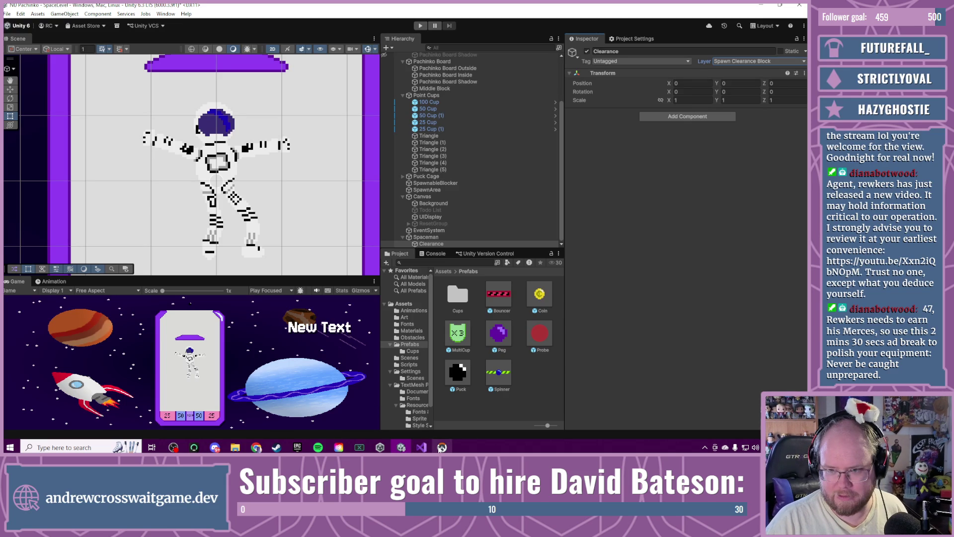
{"action": "mouse_move", "coordinate": [442, 447]}
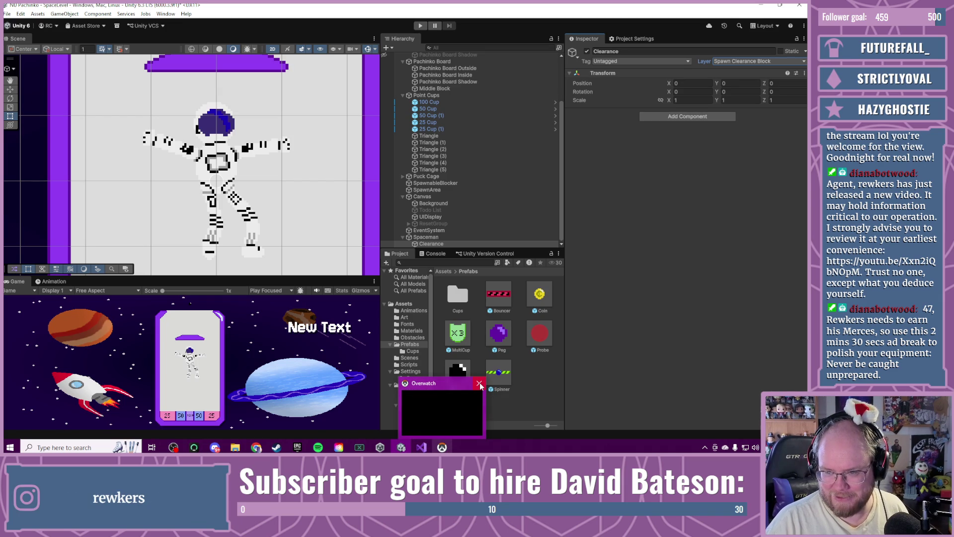
{"action": "mouse_move", "coordinate": [479, 383]}
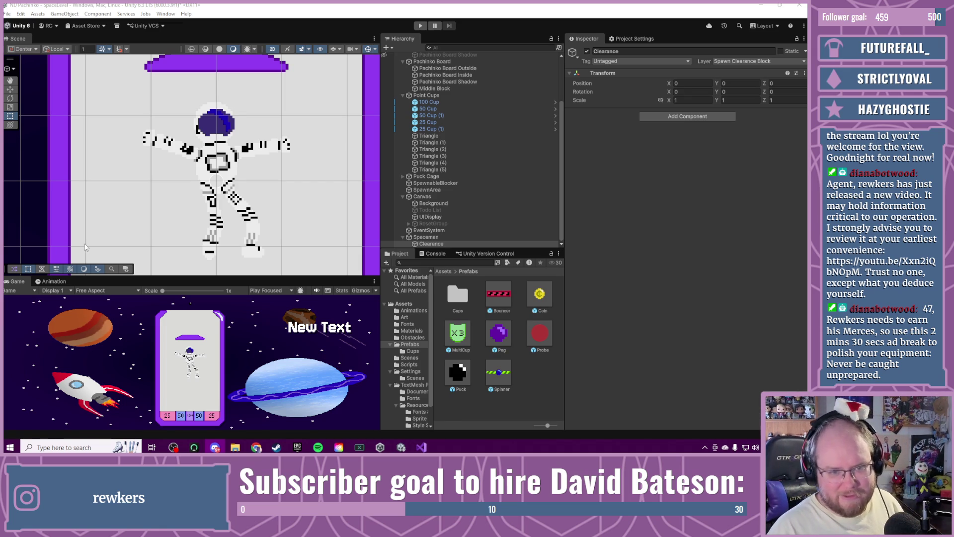
Step: Zoom out and pan so the whole board with rocket and planets sits left in view
{"action": "scroll", "coordinate": [174, 181], "scroll_direction": "down", "scroll_amount": 4}
{"action": "scroll", "coordinate": [173, 180], "scroll_direction": "down", "scroll_amount": 4}
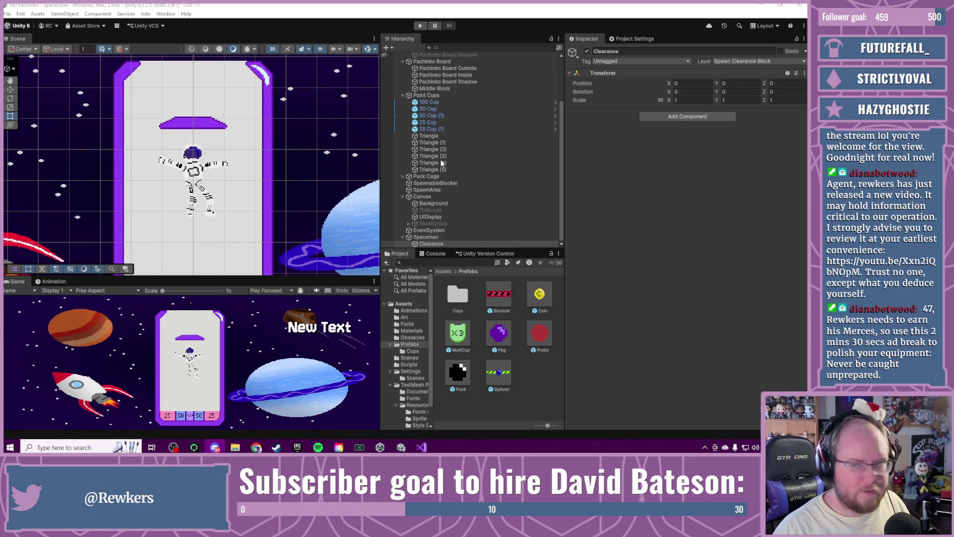
{"action": "scroll", "coordinate": [222, 189], "scroll_direction": "down", "scroll_amount": 3}
{"action": "mouse_move", "coordinate": [222, 189]}
{"action": "left_mouse_down"}
{"action": "mouse_move", "coordinate": [171, 145]}
{"action": "mouse_move", "coordinate": [185, 169]}
{"action": "left_mouse_up"}
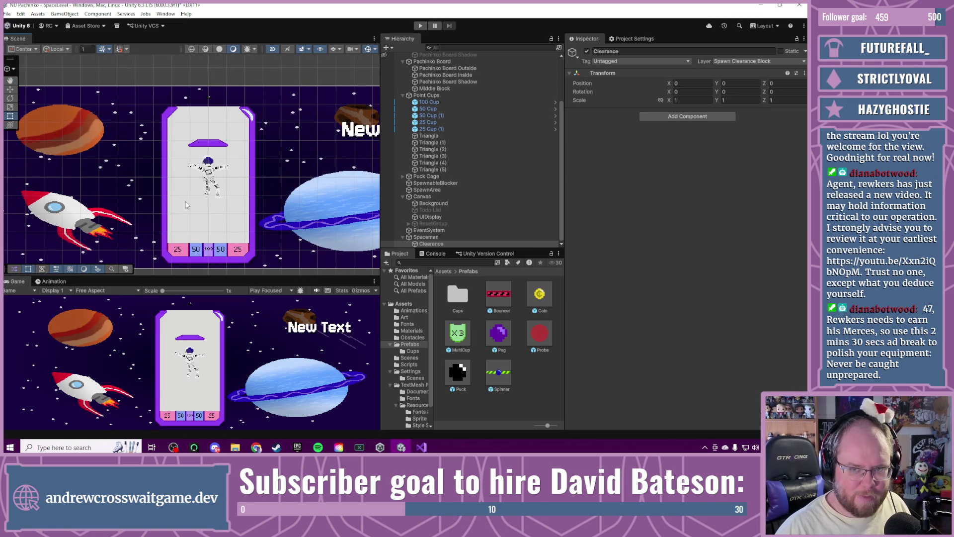
{"action": "scroll", "coordinate": [199, 191], "scroll_direction": "up", "scroll_amount": 2}
{"action": "scroll", "coordinate": [172, 213], "scroll_direction": "down", "scroll_amount": 1}
{"action": "mouse_move", "coordinate": [198, 222]}
{"action": "left_mouse_down"}
{"action": "mouse_move", "coordinate": [178, 196]}
{"action": "mouse_move", "coordinate": [132, 213]}
{"action": "mouse_move", "coordinate": [153, 198]}
{"action": "left_mouse_up"}
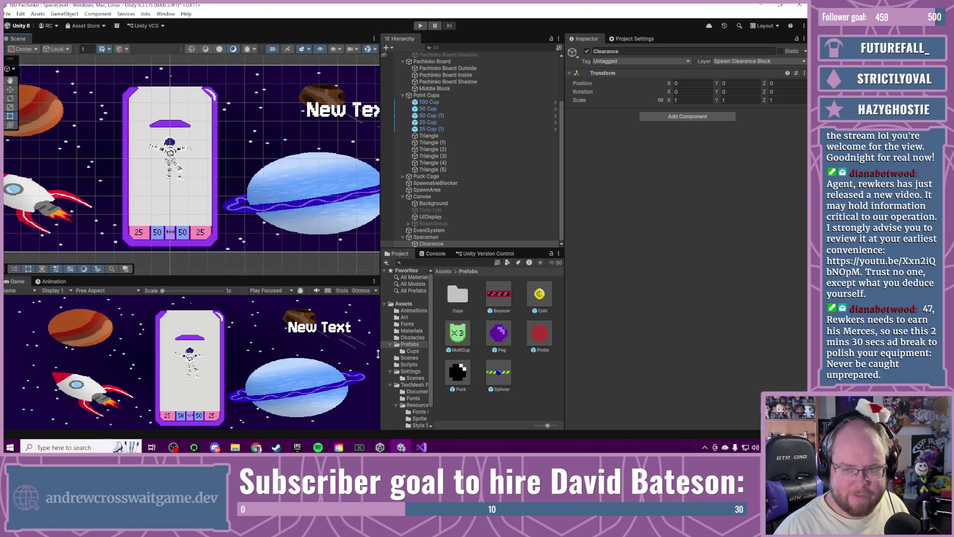
Step: Resize the Scene and Game panel splits, then show the Scenes folder in the Project window
{"action": "mouse_move", "coordinate": [381, 318]}
{"action": "left_mouse_down"}
{"action": "mouse_move", "coordinate": [334, 313]}
{"action": "mouse_move", "coordinate": [321, 298]}
{"action": "left_mouse_up"}
{"action": "left_click_drag", "start_coordinate": [280, 276], "coordinate": [280, 260]}
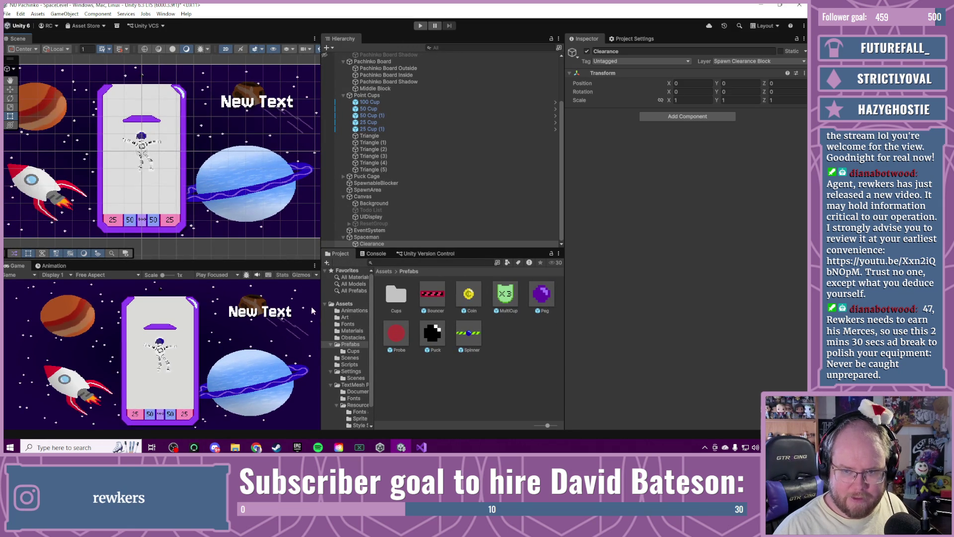
{"action": "left_click_drag", "start_coordinate": [320, 308], "coordinate": [329, 301]}
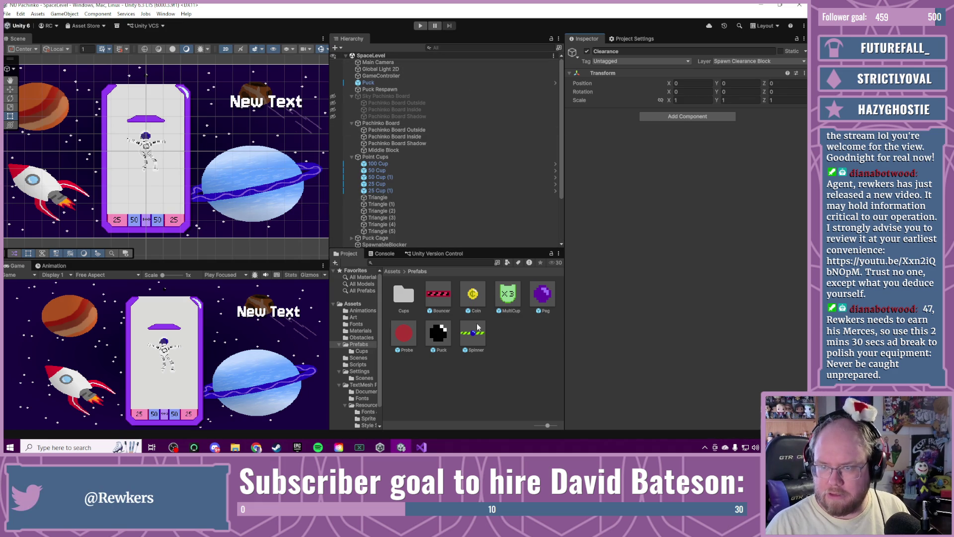
{"action": "left_click", "coordinate": [361, 358]}
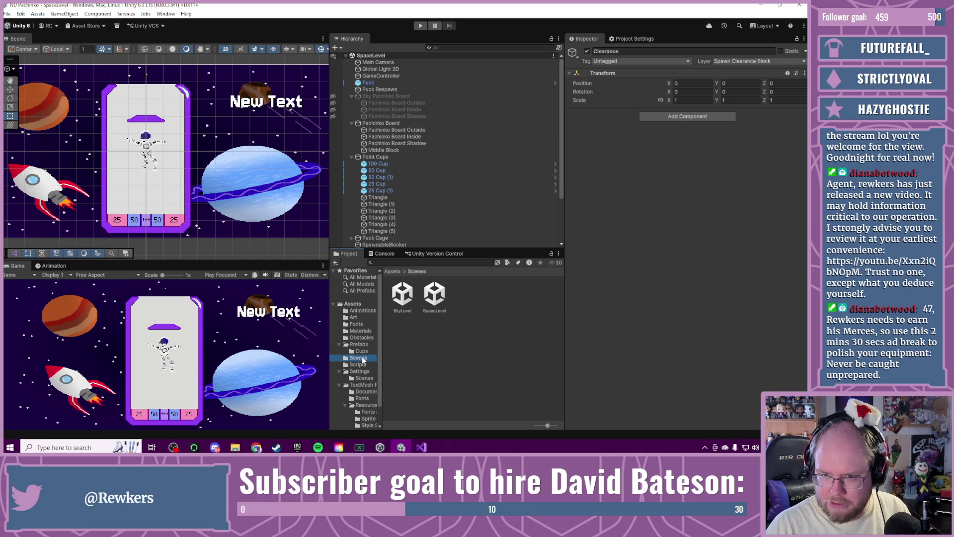
Step: Open the SkyLevel scene from Assets/Scenes and enter Play Mode with Ctrl+P
{"action": "left_click", "coordinate": [405, 292]}
{"action": "double_click", "coordinate": [405, 292]}
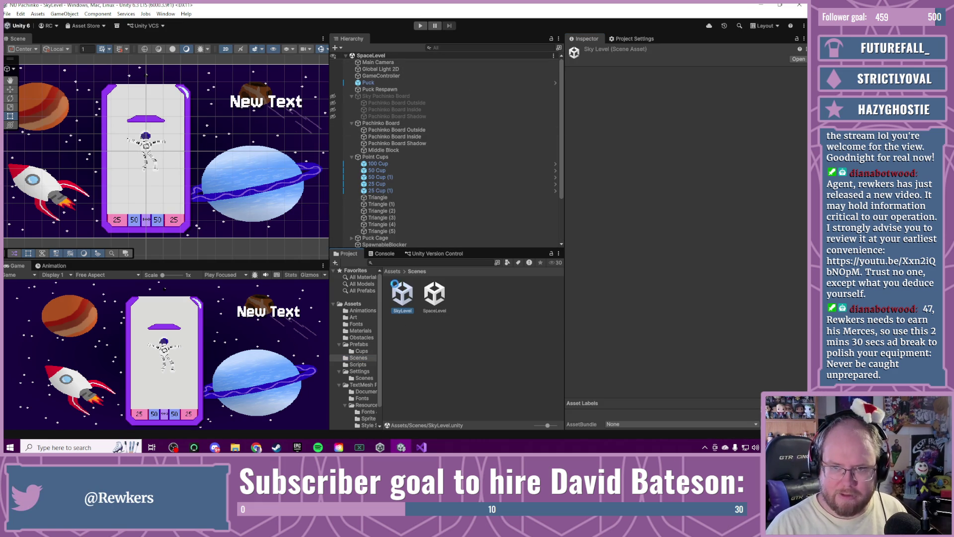
{"action": "key", "text": "ctrl+p"}
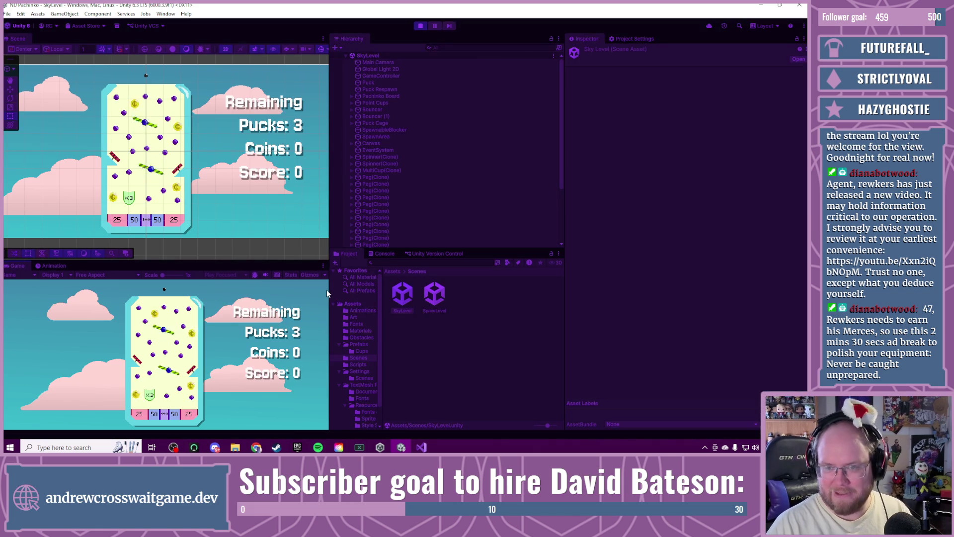
Step: Enlarge the Game view, play pucks until 'Out of pucks!', reset, and drop another for Score 125
{"action": "left_click_drag", "start_coordinate": [329, 291], "coordinate": [377, 290]}
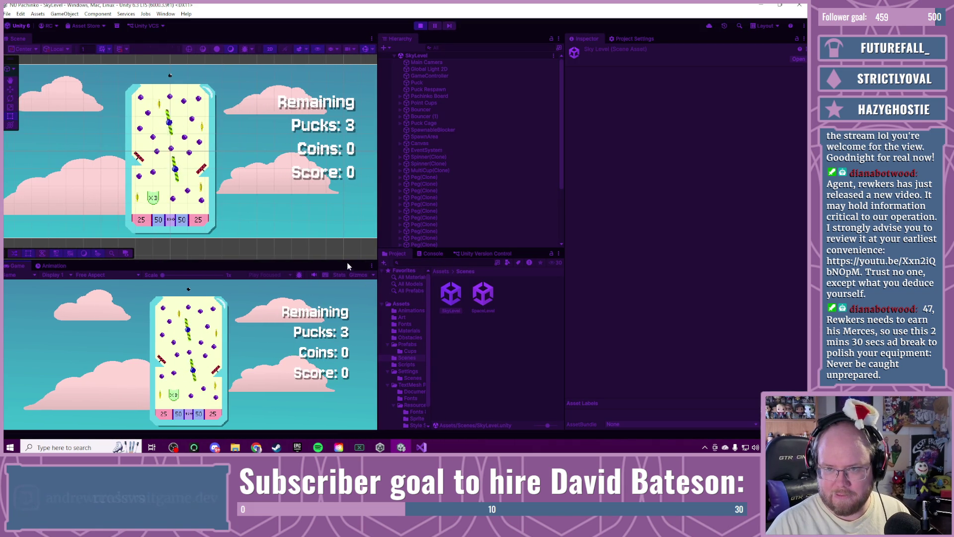
{"action": "left_click_drag", "start_coordinate": [342, 247], "coordinate": [336, 205]}
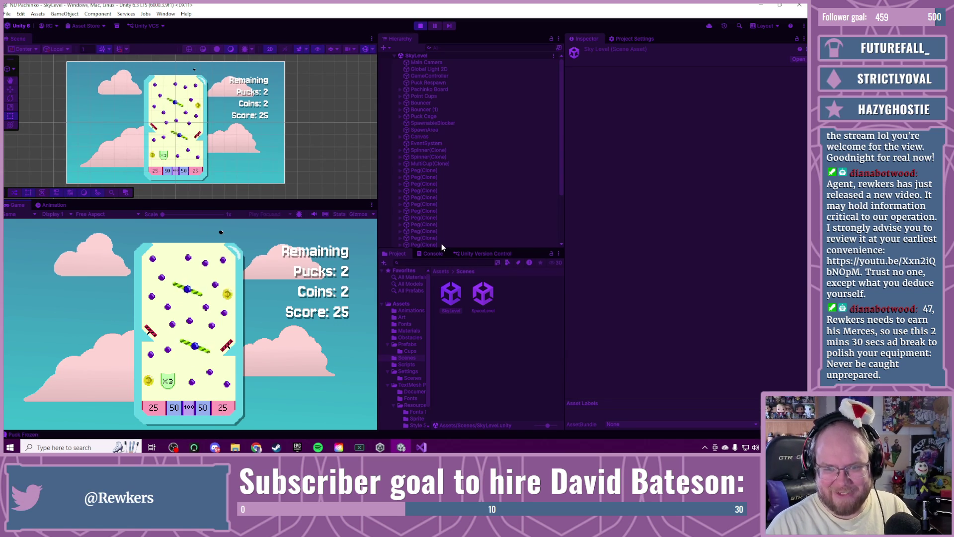
{"action": "key", "text": "space"}
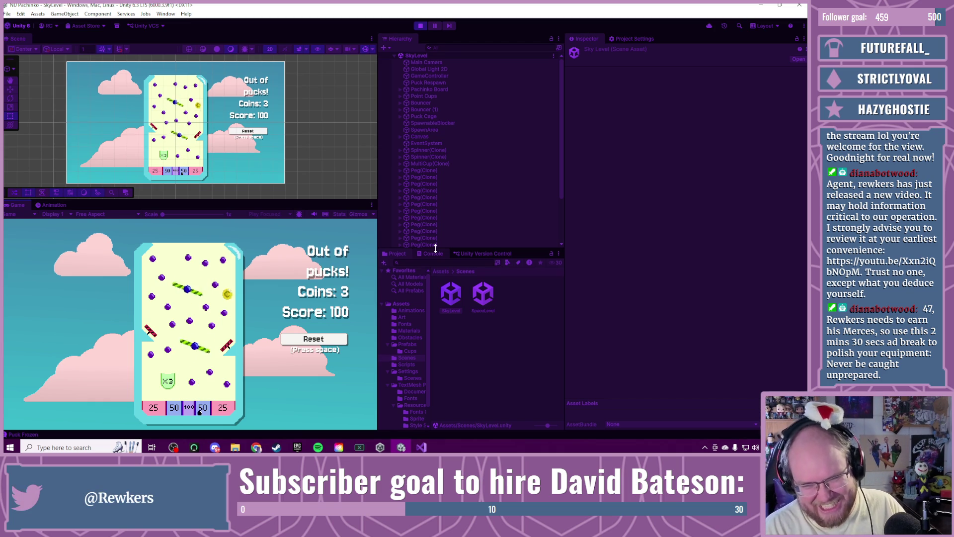
{"action": "key", "text": "space"}
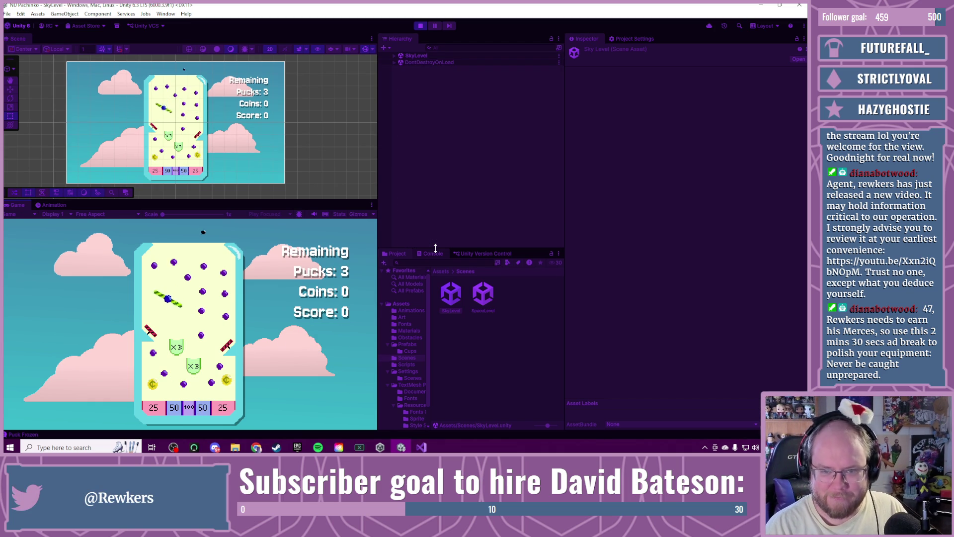
{"action": "key", "text": "space"}
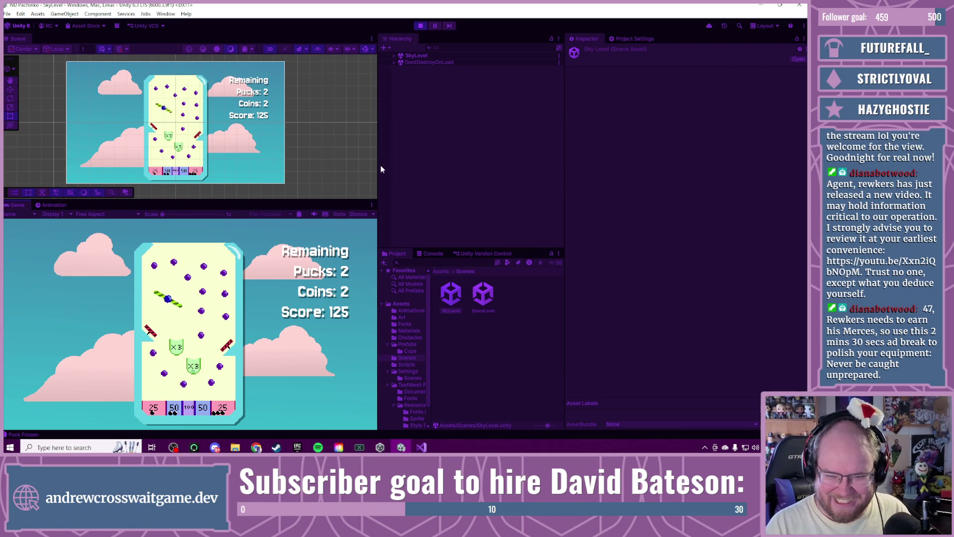
Step: Exit and re-enter Play mode so SkyLevel restarts with 3 pucks and Score 0
{"action": "left_click", "coordinate": [422, 26]}
{"action": "left_click", "coordinate": [420, 26]}
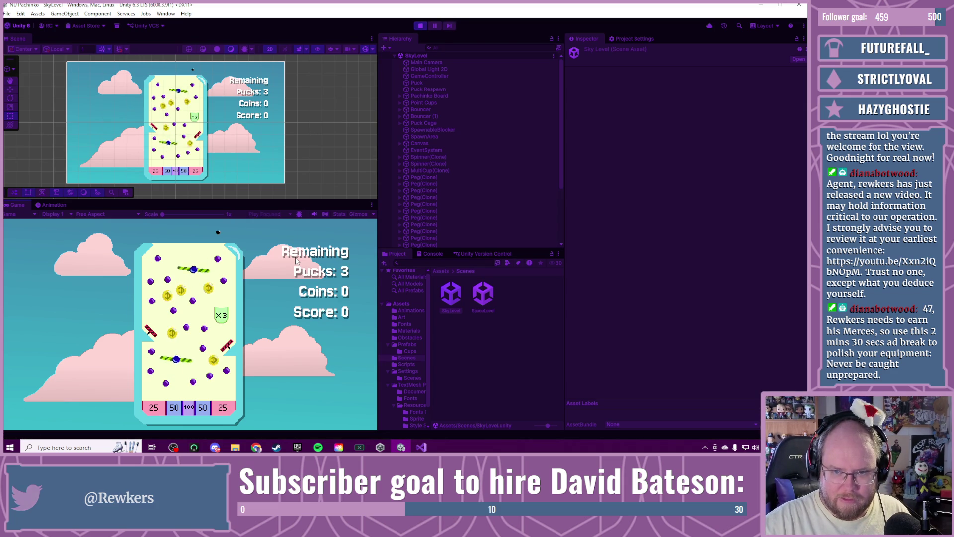
Step: Release all three pucks into the board, finishing the round at Score 150
{"action": "key", "text": "space"}
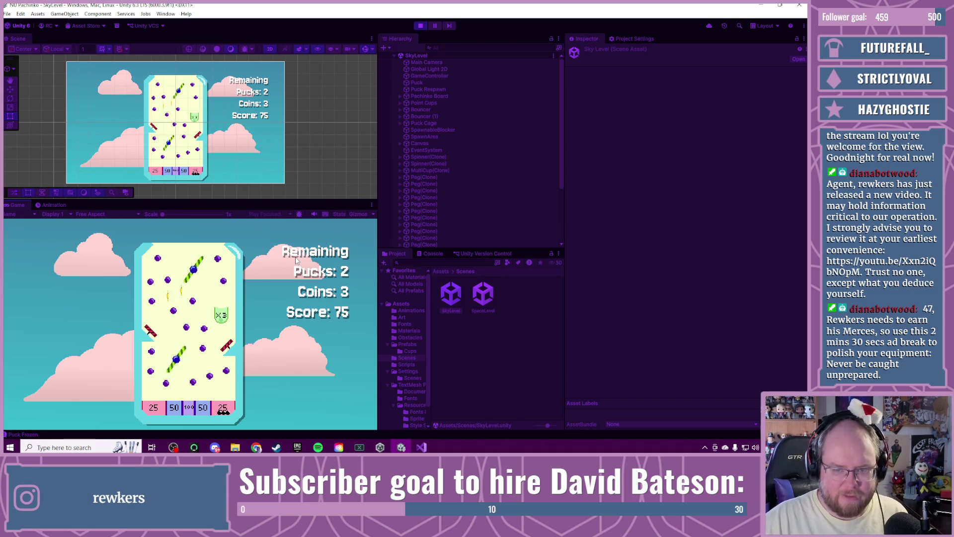
{"action": "left_click", "coordinate": [296, 260]}
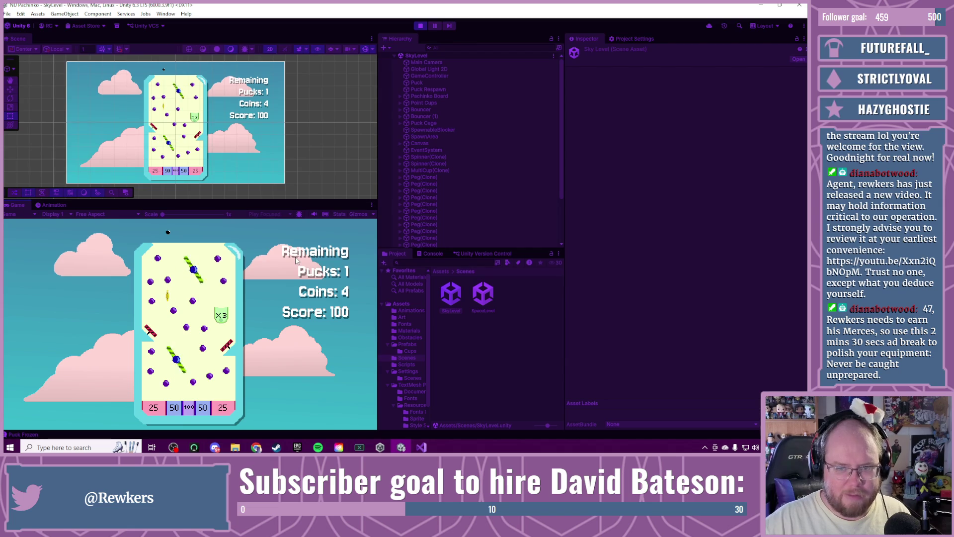
{"action": "left_click", "coordinate": [297, 260]}
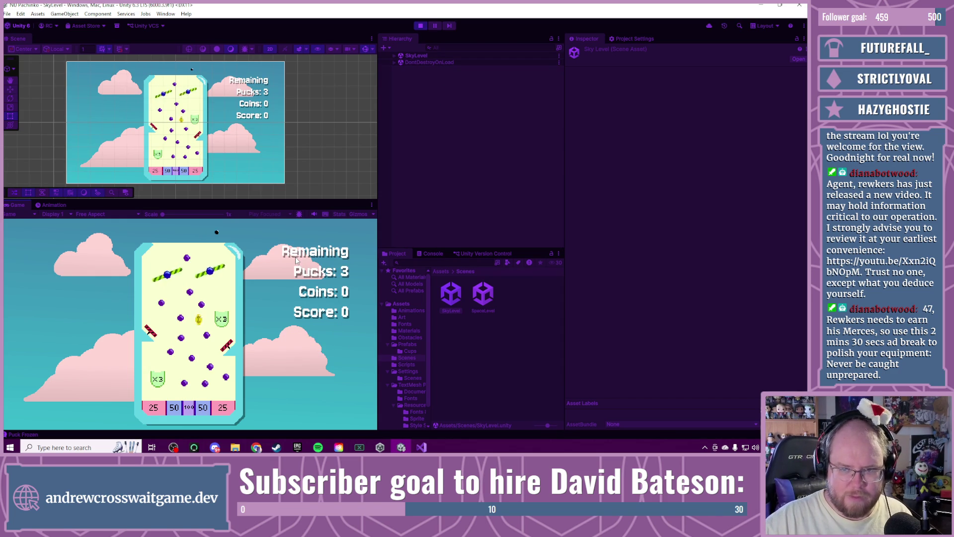
Step: Drop three pucks for Score 225, reset the game, then exit Play mode and deselect
{"action": "left_click", "coordinate": [297, 260]}
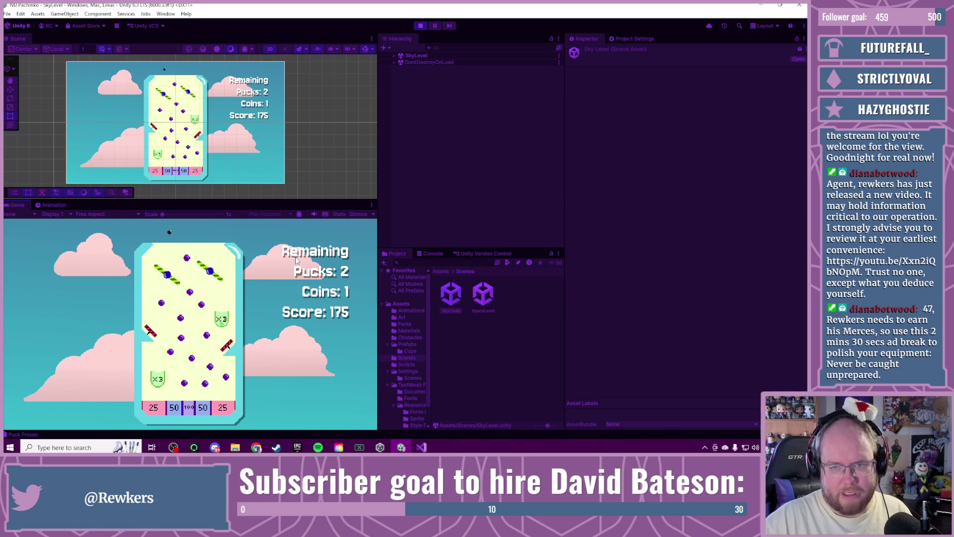
{"action": "key", "text": "space"}
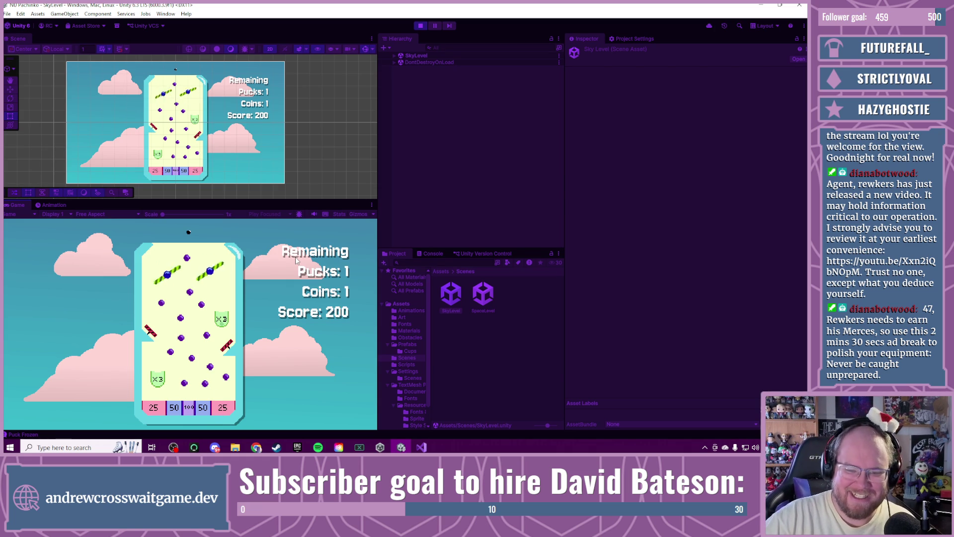
{"action": "key", "text": "space"}
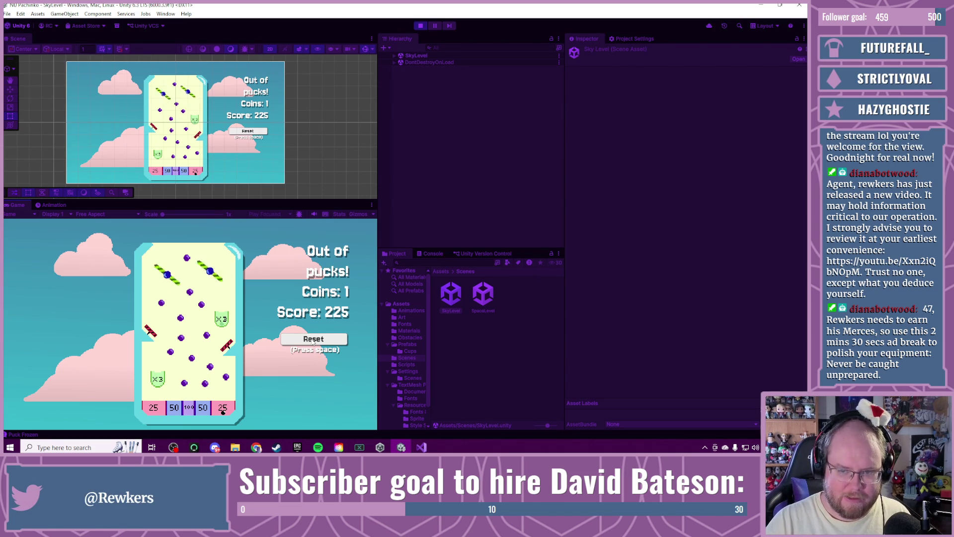
{"action": "key", "text": "space"}
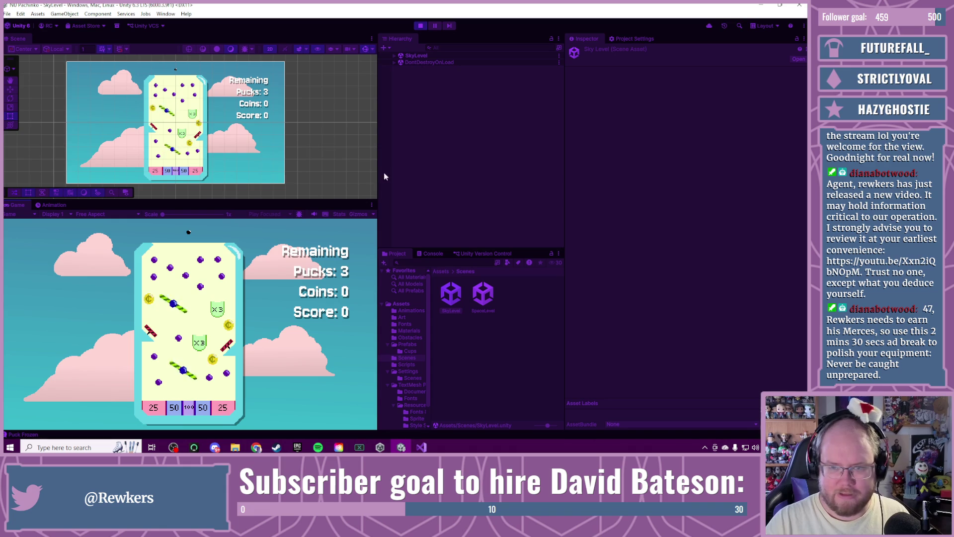
{"action": "key", "text": "ctrl+p"}
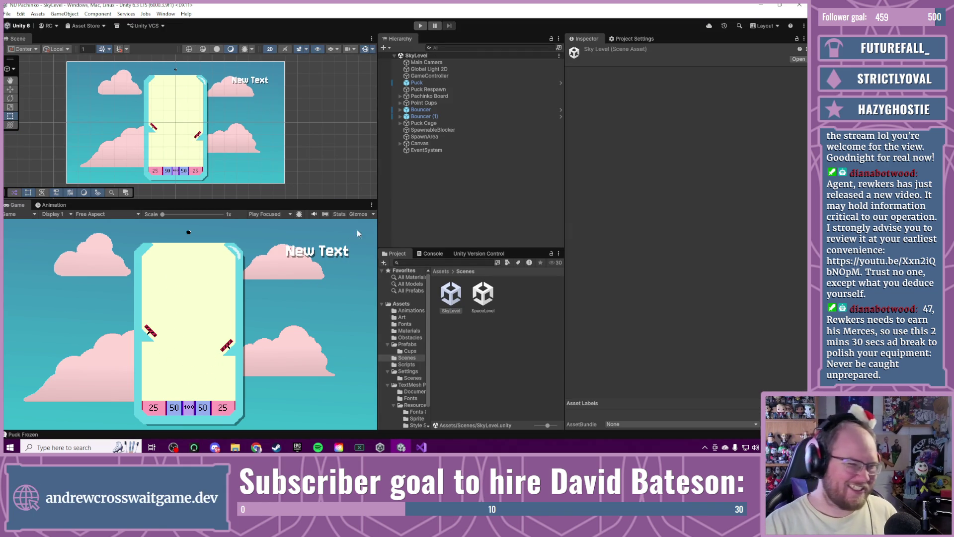
{"action": "left_click", "coordinate": [476, 198]}
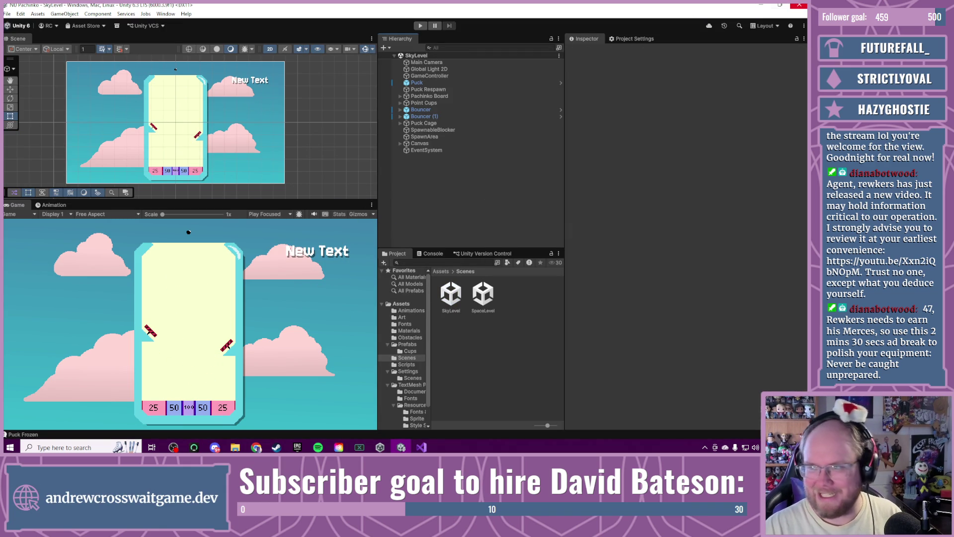
Step: Check the puck-freezing loop at line 37 of PointController.cs, then return to the ChatGPT chat
{"action": "key", "text": "alt+Tab"}
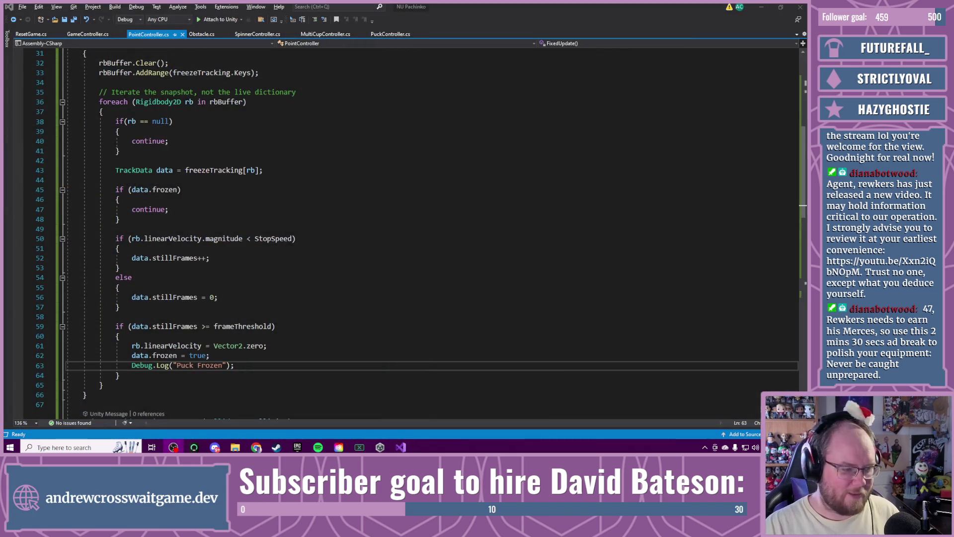
{"action": "left_click", "coordinate": [438, 114]}
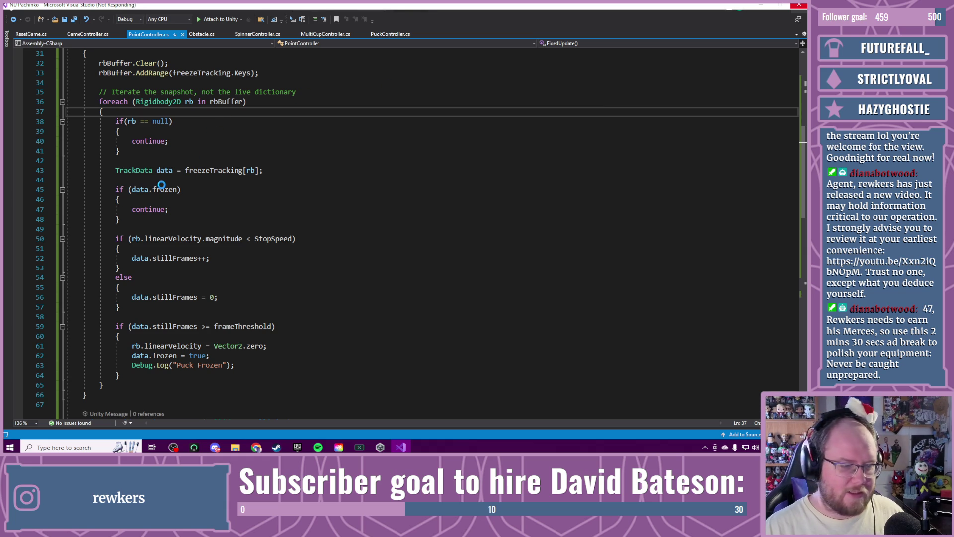
{"action": "key", "text": "alt+Tab"}
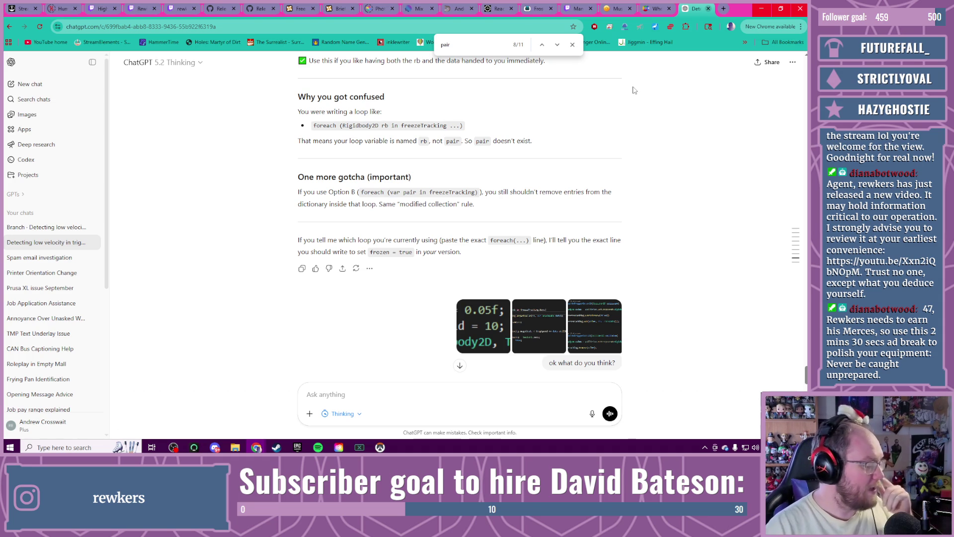
Step: Close the ChatGPT conversation tab with Ctrl+W
{"action": "key", "text": "ctrl+w"}
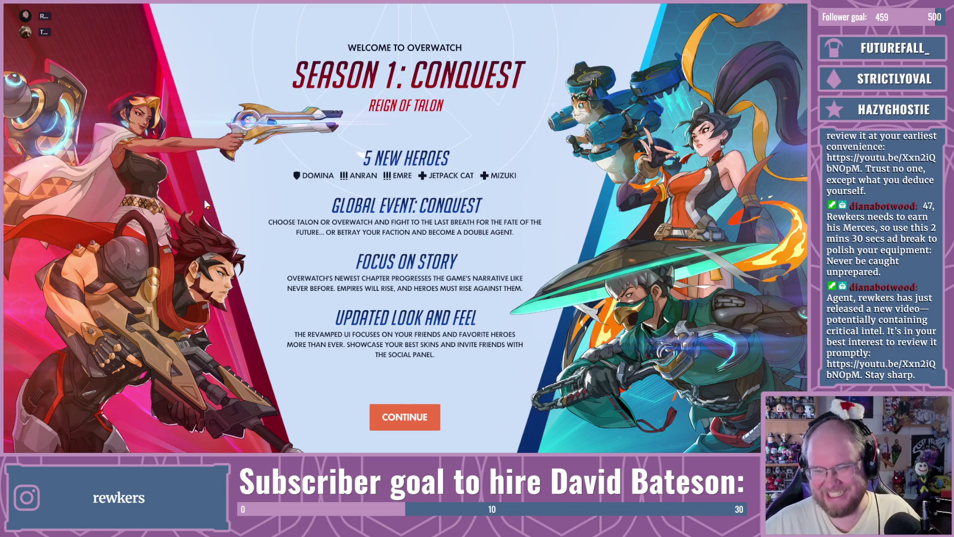
Step: Continue past the Season 1 welcome screen and accept the pending group invite
{"action": "left_click", "coordinate": [397, 417]}
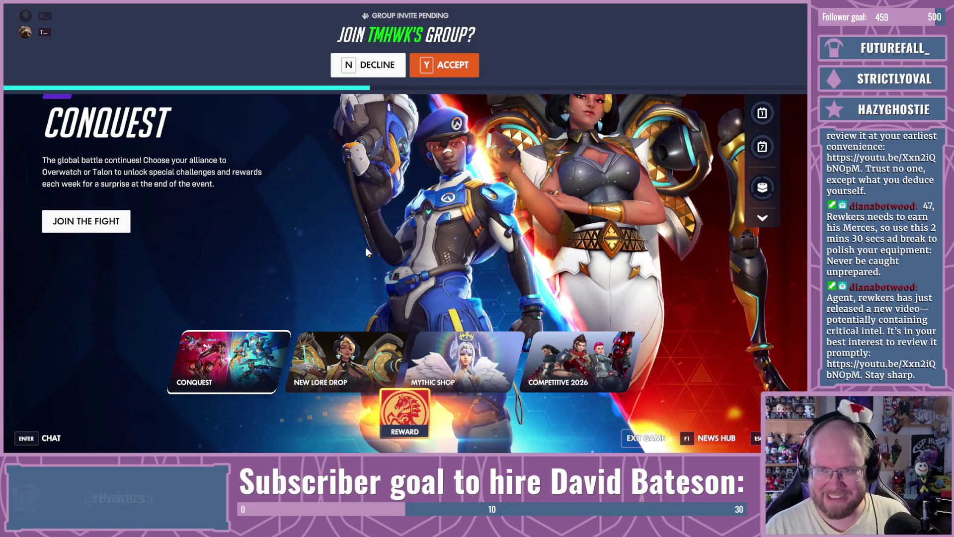
{"action": "left_click", "coordinate": [429, 70]}
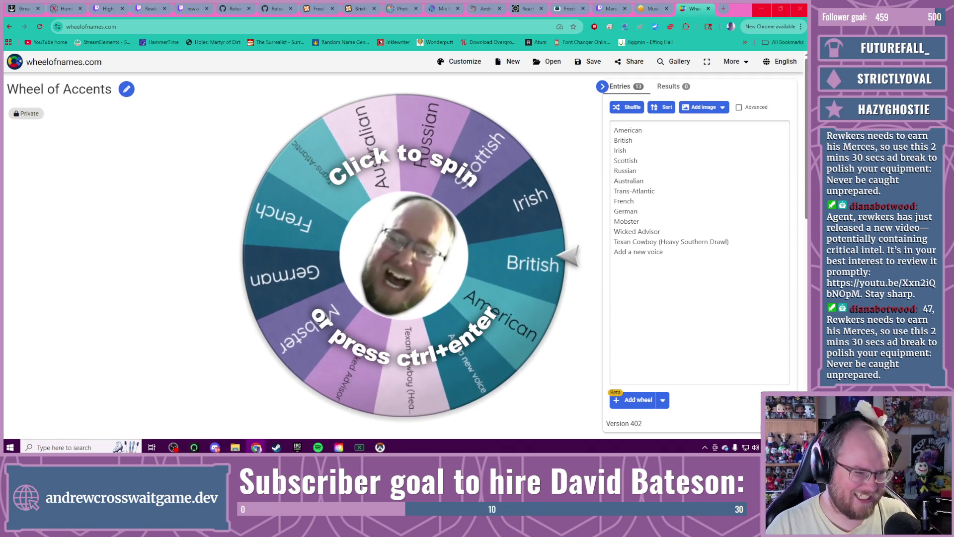
Step: Spin the Wheel of Accents so it randomly picks an accent to play with
{"action": "key", "text": "ctrl+Return"}
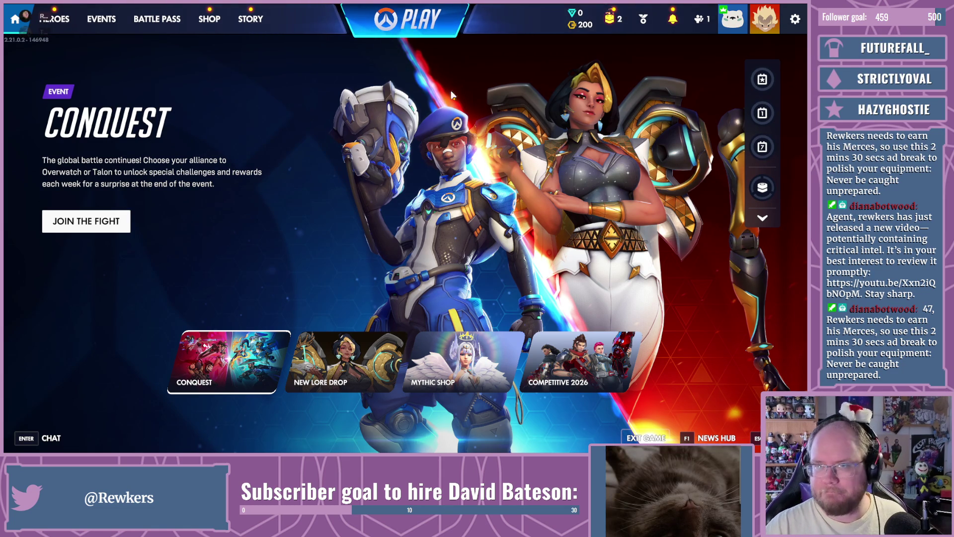
Step: Queue with the group as Tank and ready up for the Practice Range skirmish
{"action": "mouse_move", "coordinate": [600, 29]}
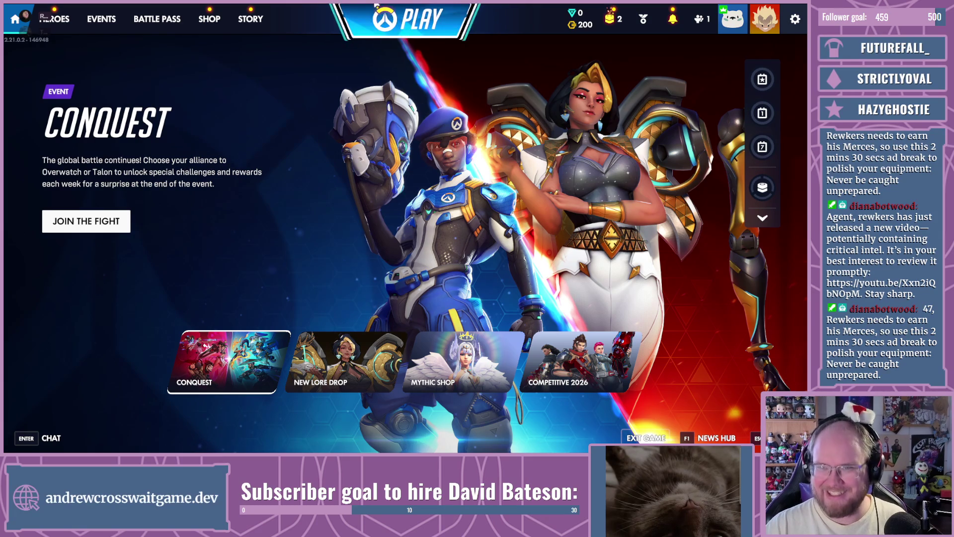
{"action": "left_click", "coordinate": [407, 20]}
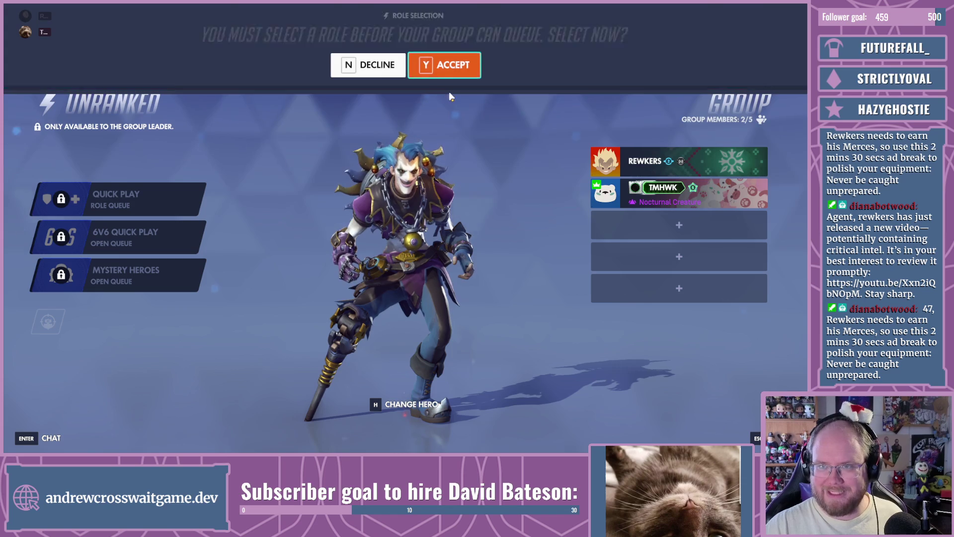
{"action": "left_click", "coordinate": [441, 62]}
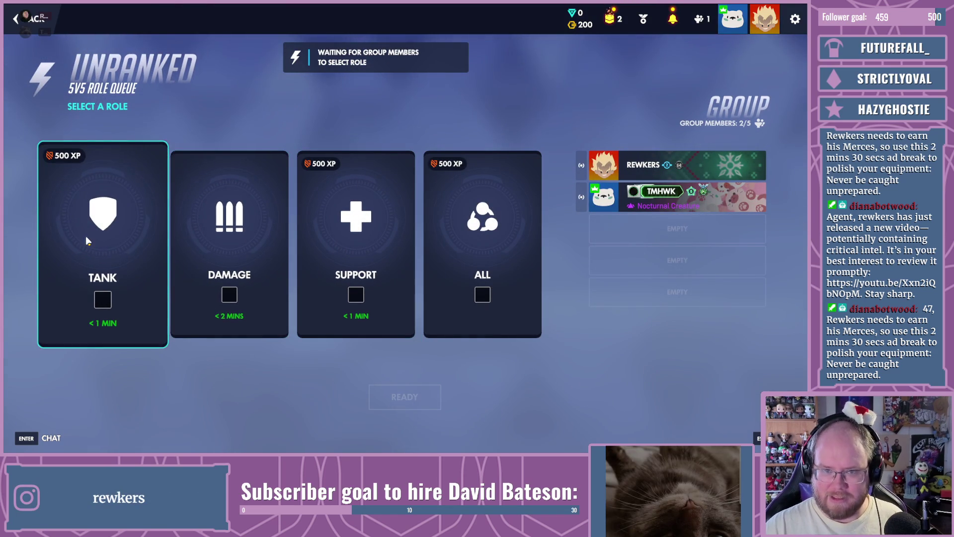
{"action": "left_click", "coordinate": [89, 238]}
{"action": "left_click", "coordinate": [388, 396]}
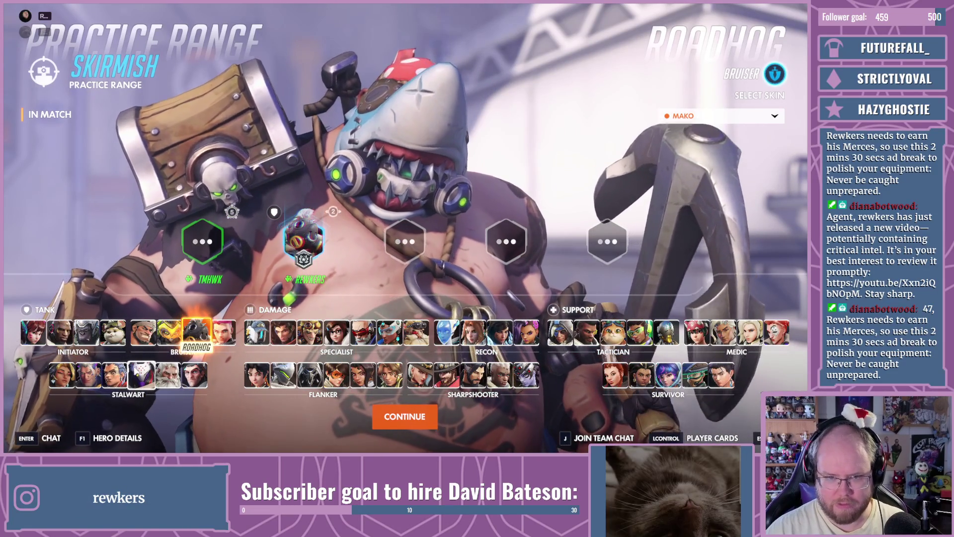
Step: Pick Domina over Roadhog after briefly trying Anran, then continue into the range
{"action": "left_click", "coordinate": [62, 375]}
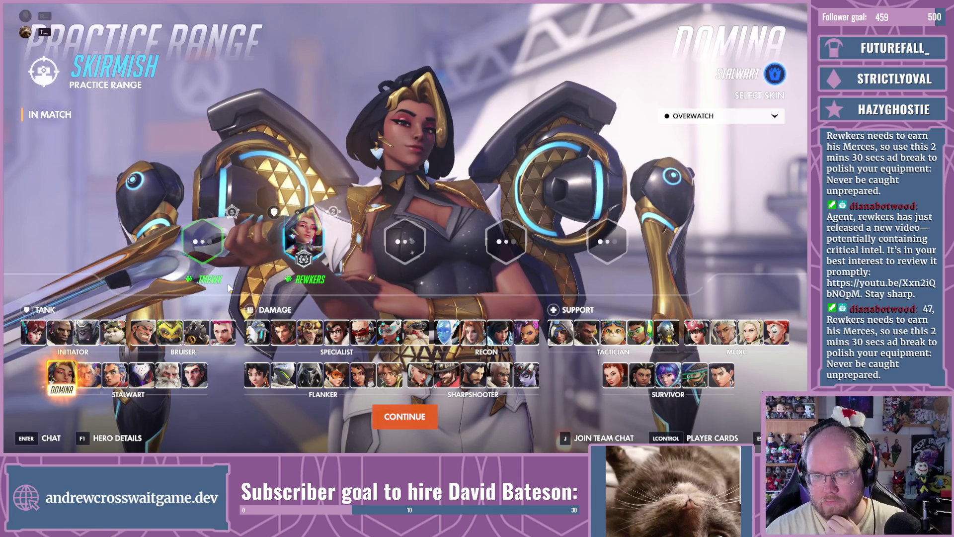
{"action": "left_click", "coordinate": [256, 375]}
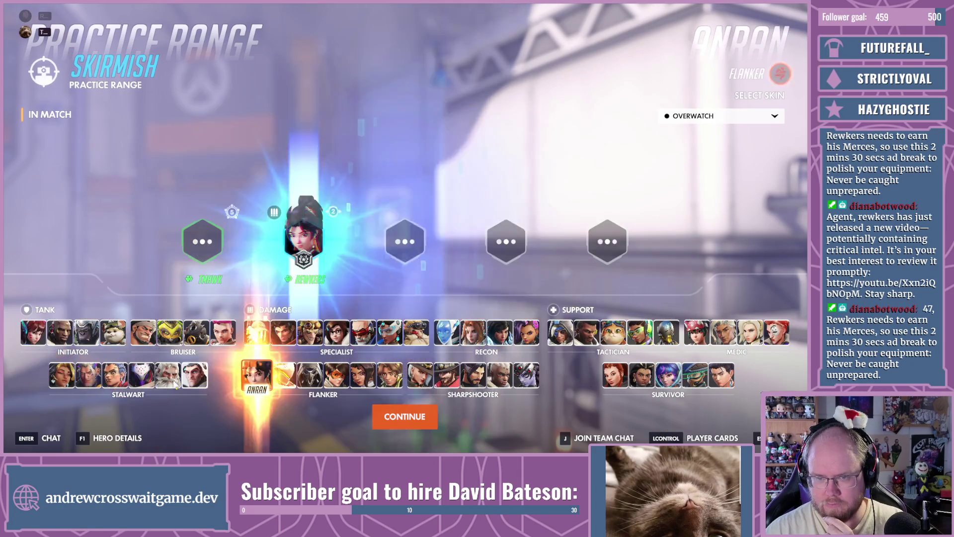
{"action": "left_click", "coordinate": [62, 378]}
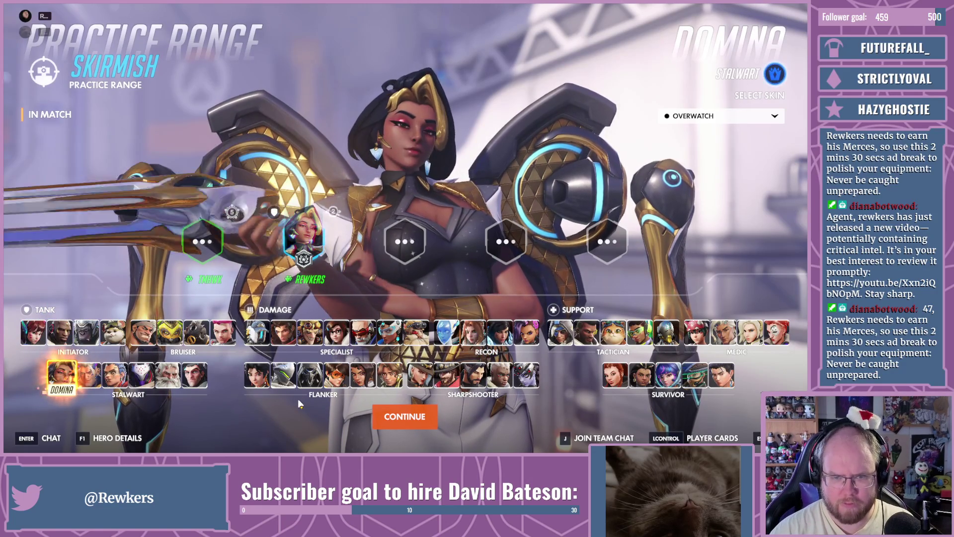
{"action": "left_click", "coordinate": [405, 416]}
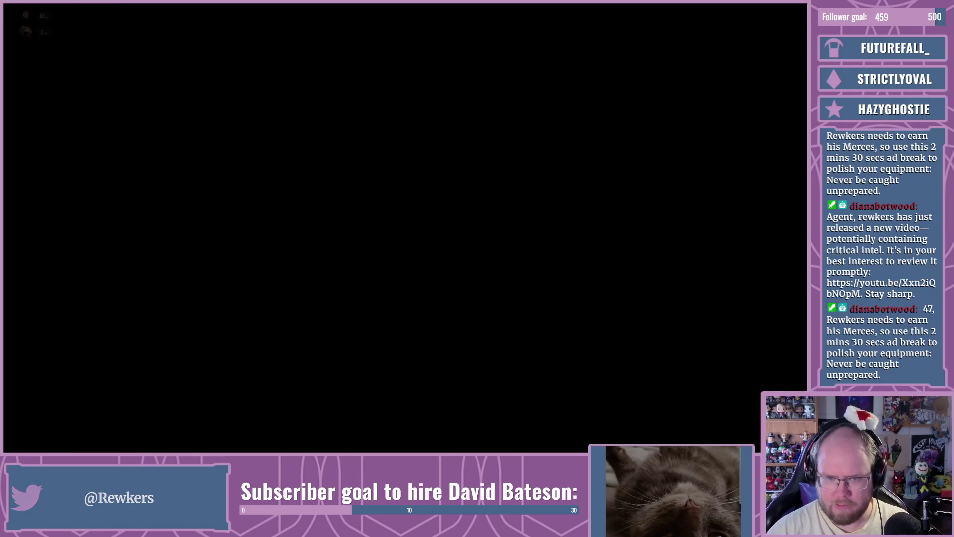
Step: Review Domina's abilities and perks in Hero Info, then leap out of the spawn room
{"action": "key", "text": "w"}
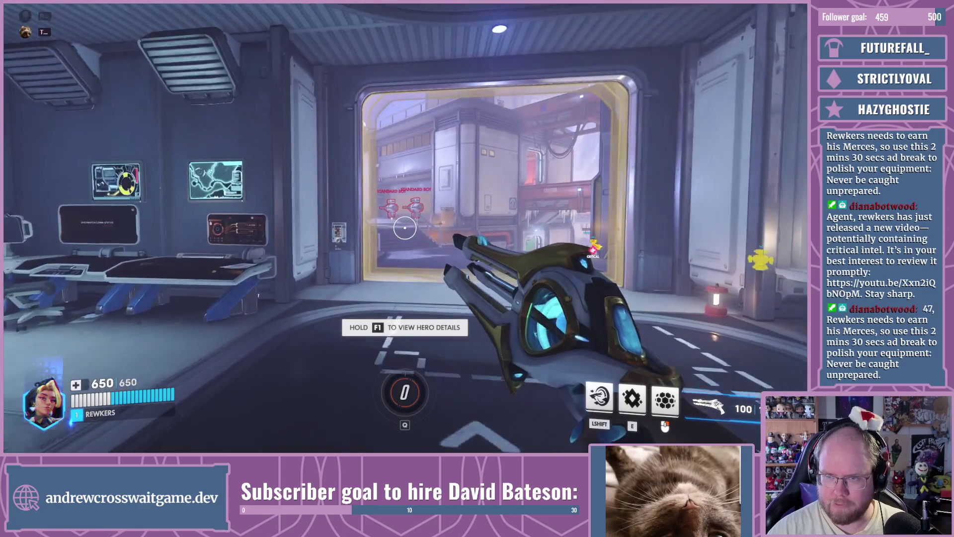
{"action": "mouse_move", "coordinate": [404, 227]}
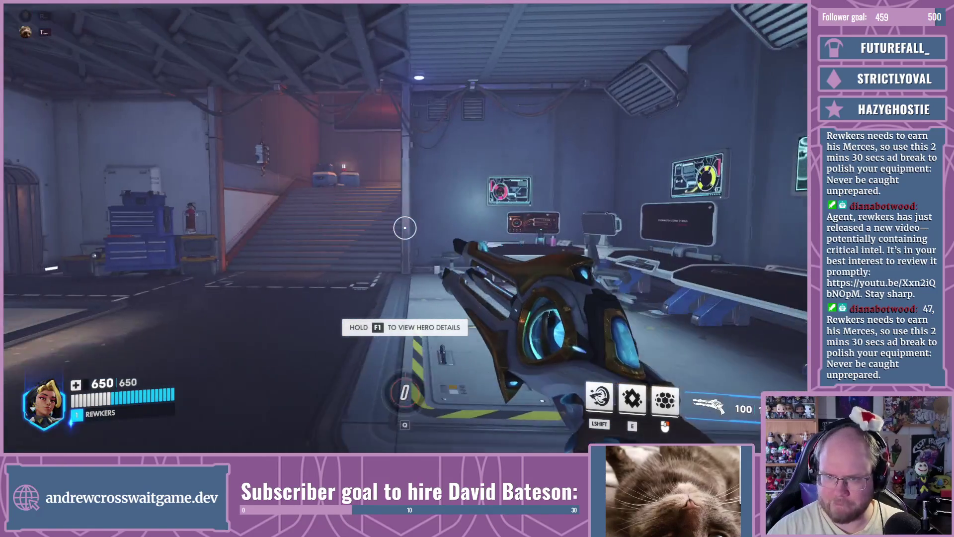
{"action": "key", "text": "F1"}
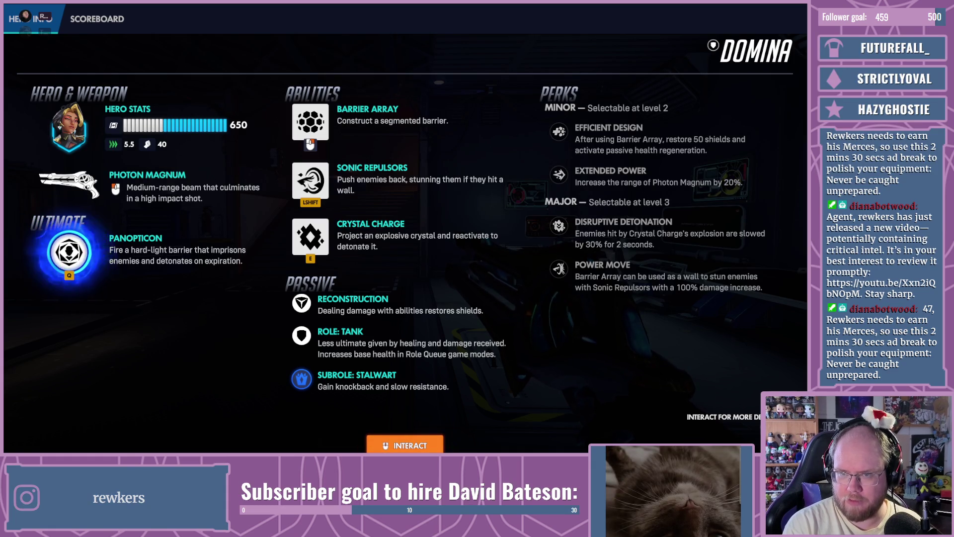
{"action": "key", "text": "Tab"}
{"action": "key", "text": "w"}
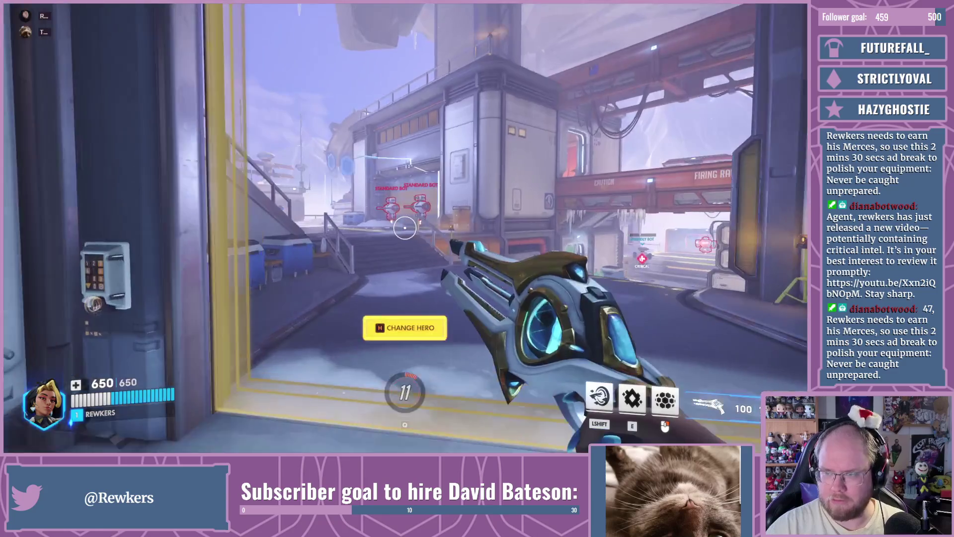
{"action": "key", "text": "space"}
Step: Advance into the hangar and beam down the left Standard Bot
{"action": "key", "text": "w"}
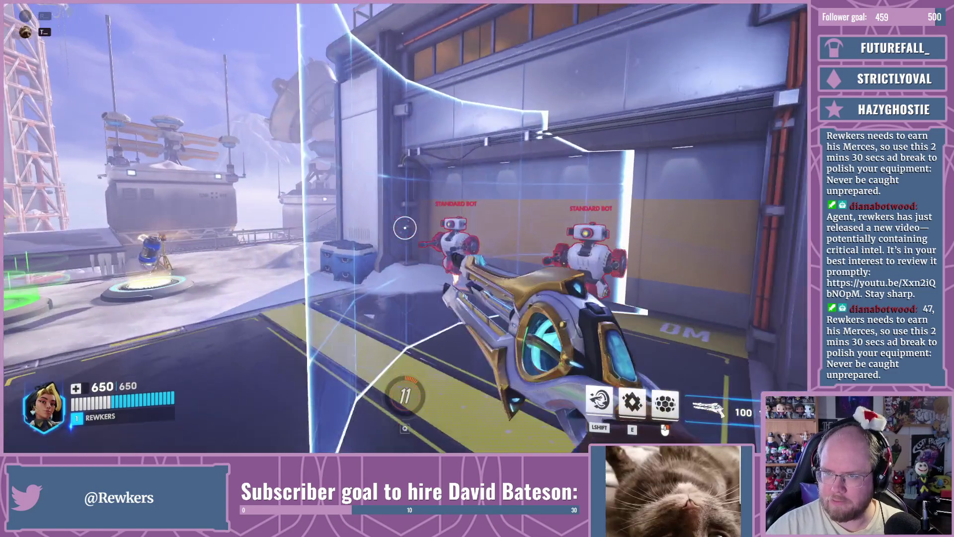
{"action": "key", "text": "w"}
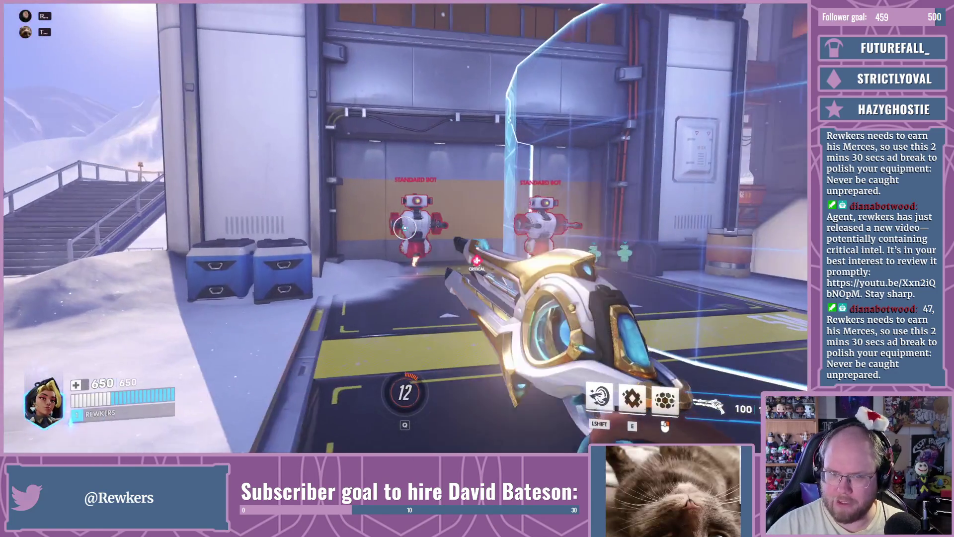
{"action": "left_click", "coordinate": [405, 228]}
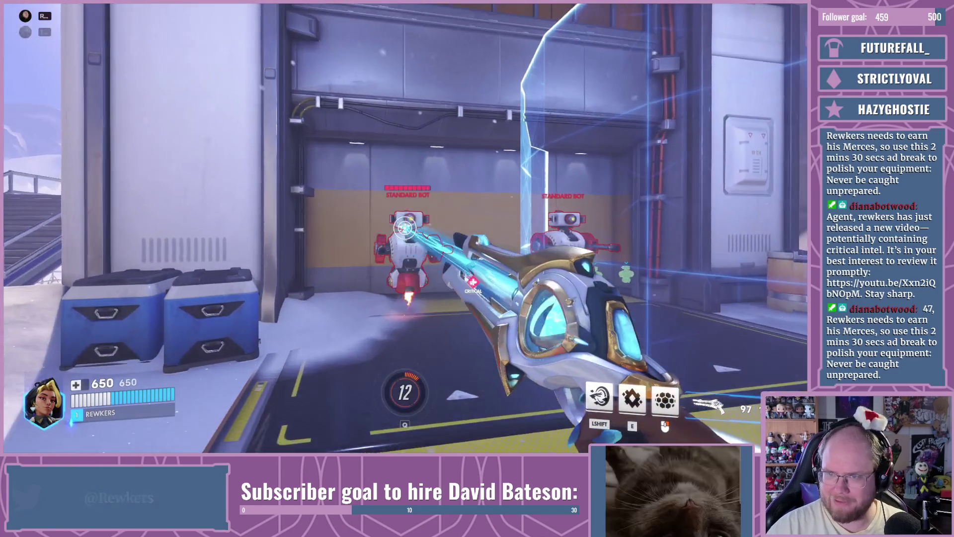
{"action": "key", "text": "s"}
{"action": "left_click", "coordinate": [405, 228]}
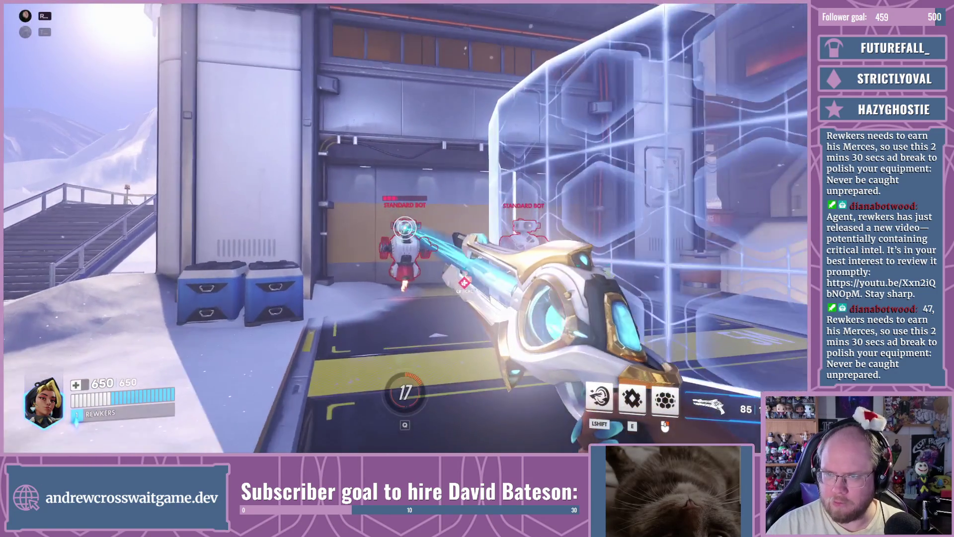
{"action": "left_click", "coordinate": [405, 227]}
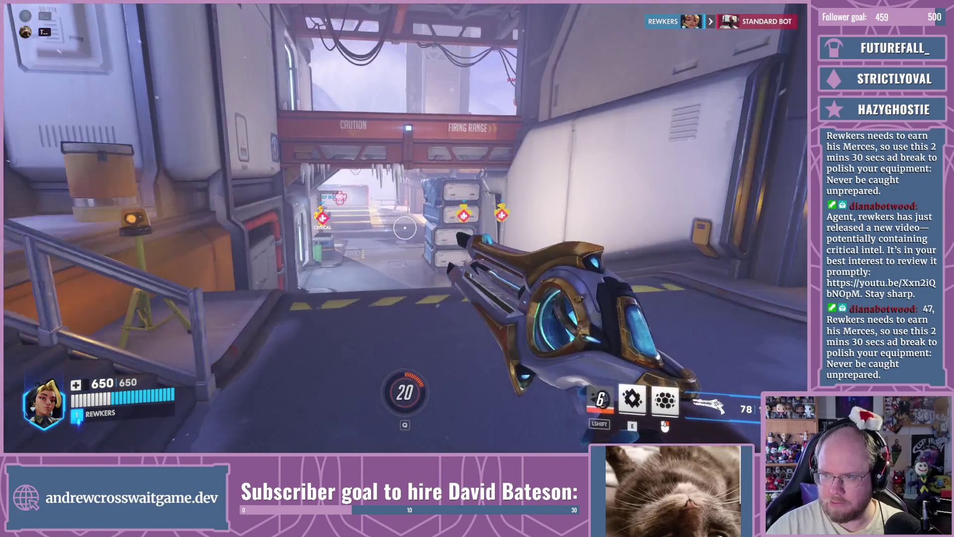
Step: Deploy Domina's ring barrier by the bots, shoot down more Standard Bots, and head toward the firing range
{"action": "key", "text": "a"}
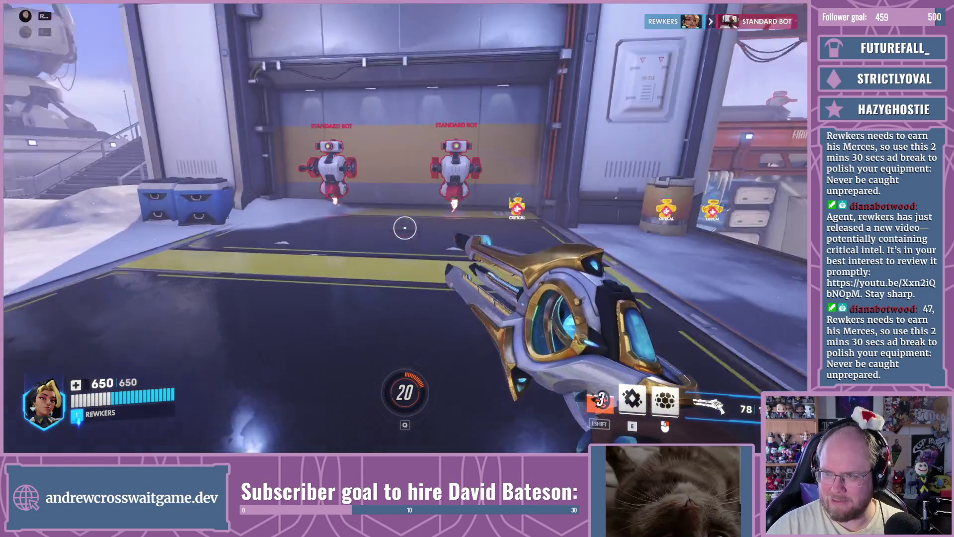
{"action": "key", "text": "e"}
{"action": "left_click", "coordinate": [405, 227]}
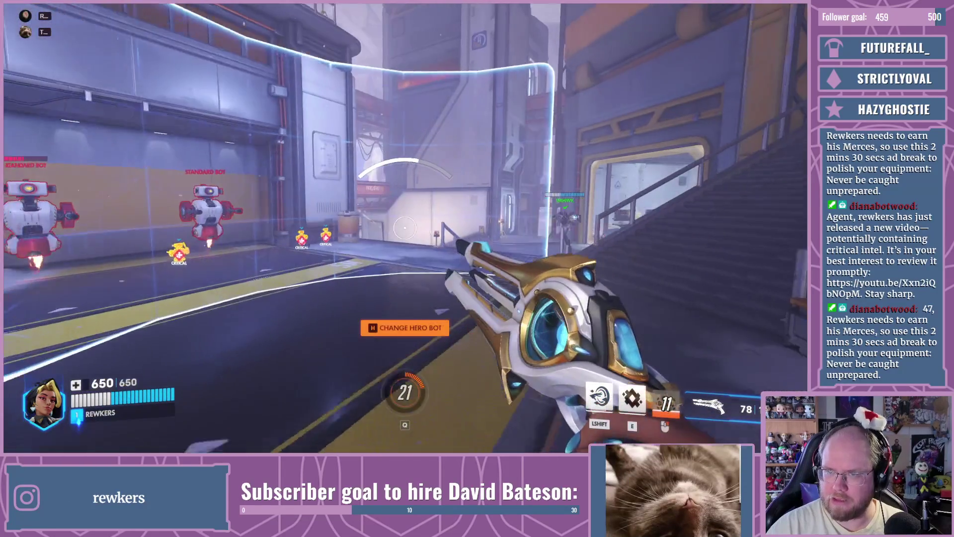
{"action": "left_click", "coordinate": [405, 227]}
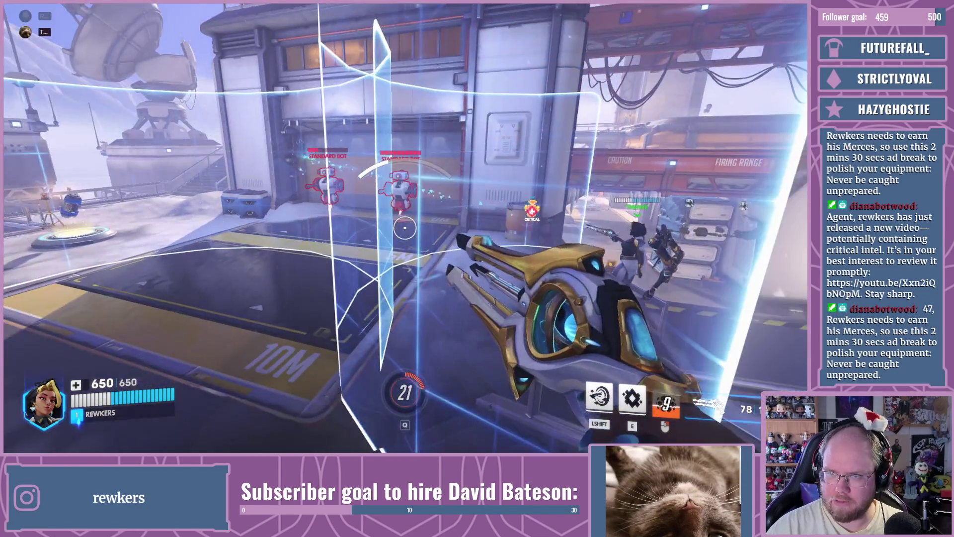
{"action": "left_click", "coordinate": [405, 227]}
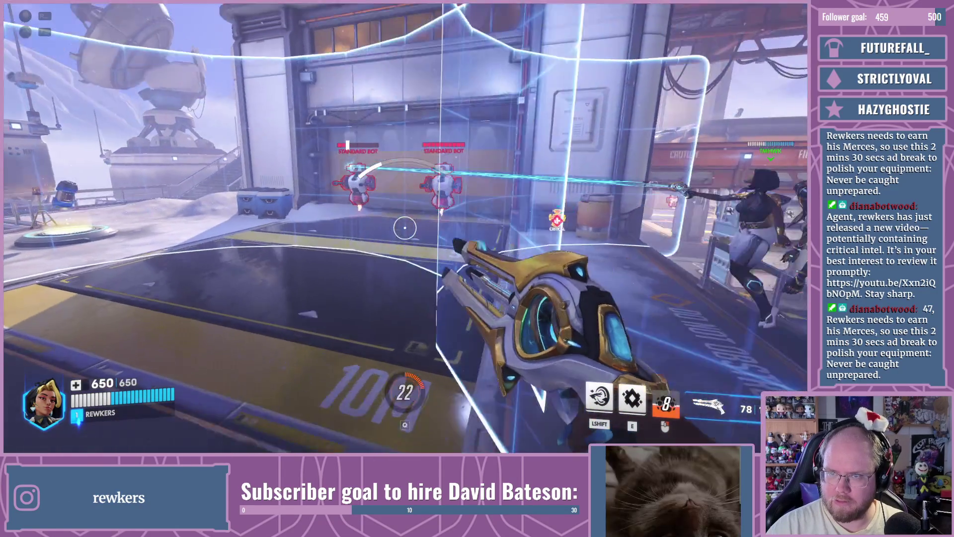
{"action": "left_click", "coordinate": [405, 228]}
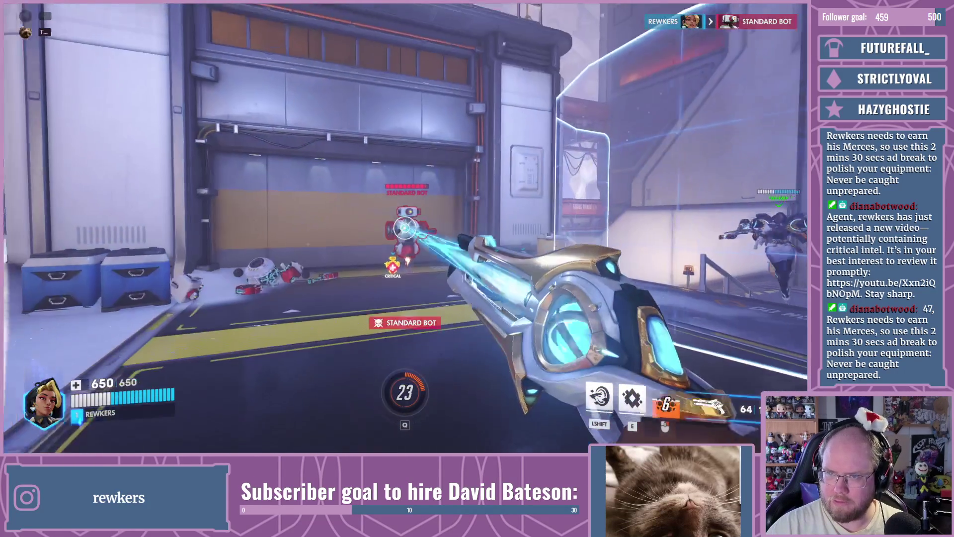
{"action": "left_click", "coordinate": [405, 227]}
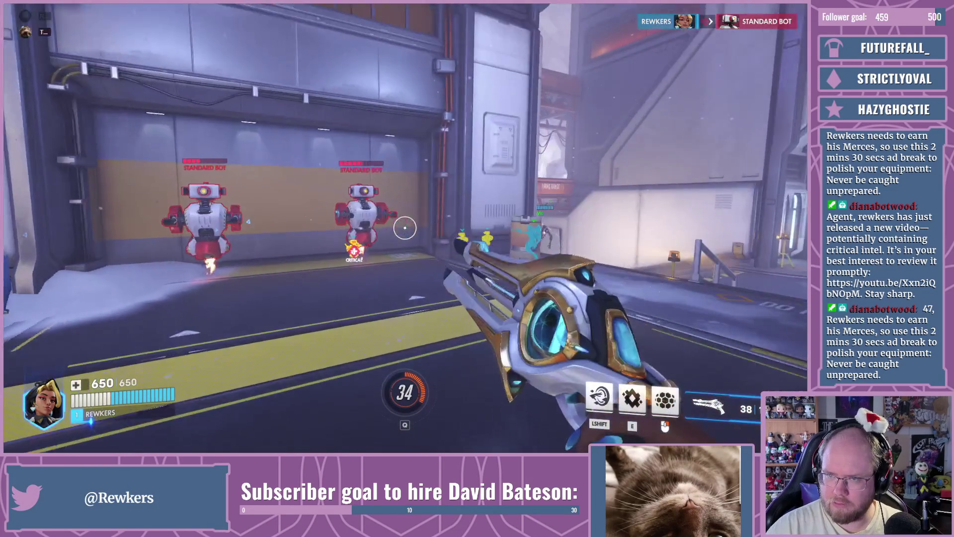
{"action": "key", "text": "w"}
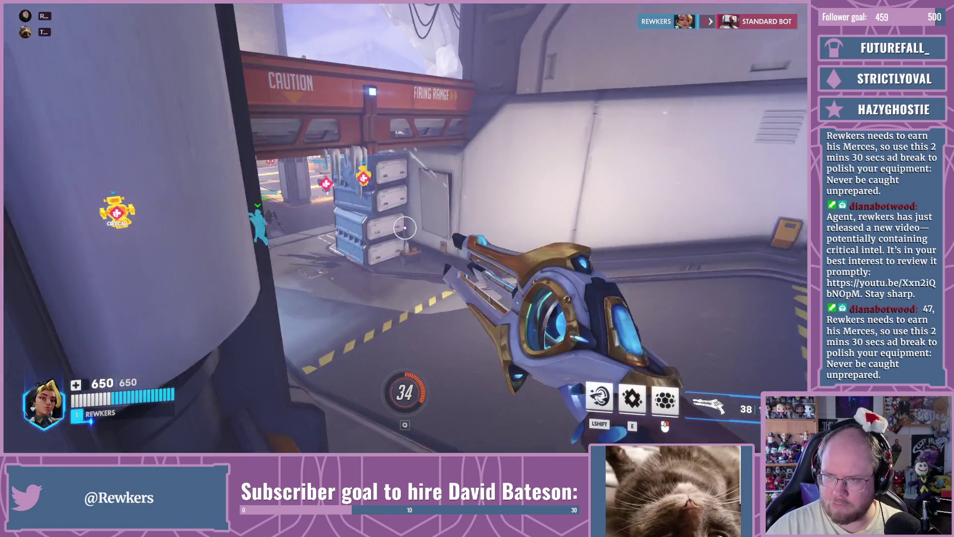
{"action": "key", "text": "w"}
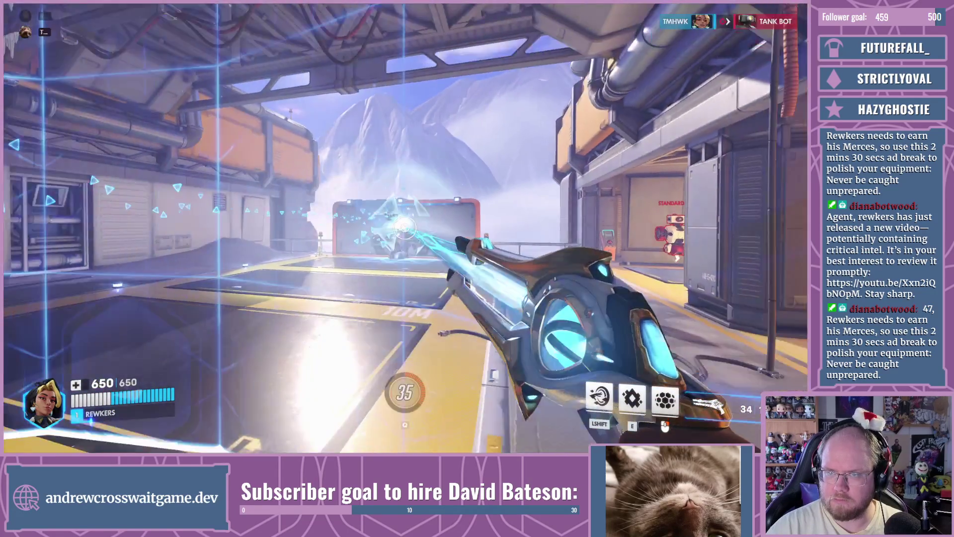
Step: Hit the training bots with Domina's beam, Sonic Repulsors and a Crystal Charge
{"action": "key", "text": "w"}
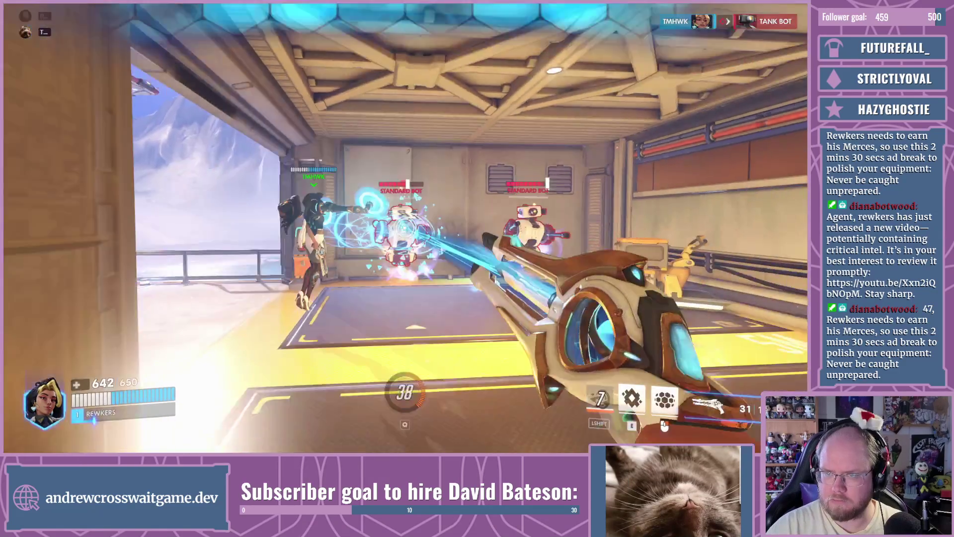
{"action": "left_click", "coordinate": [405, 227]}
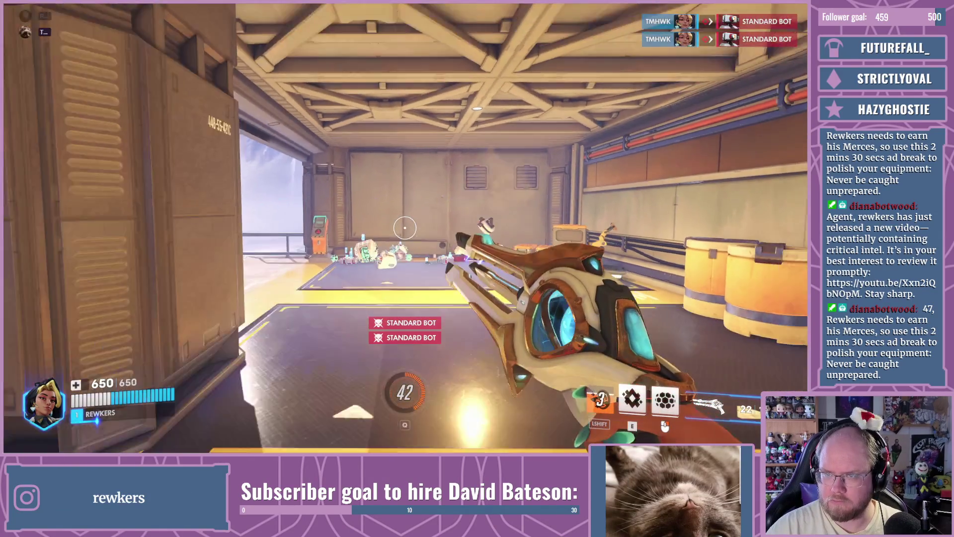
{"action": "key", "text": "shift"}
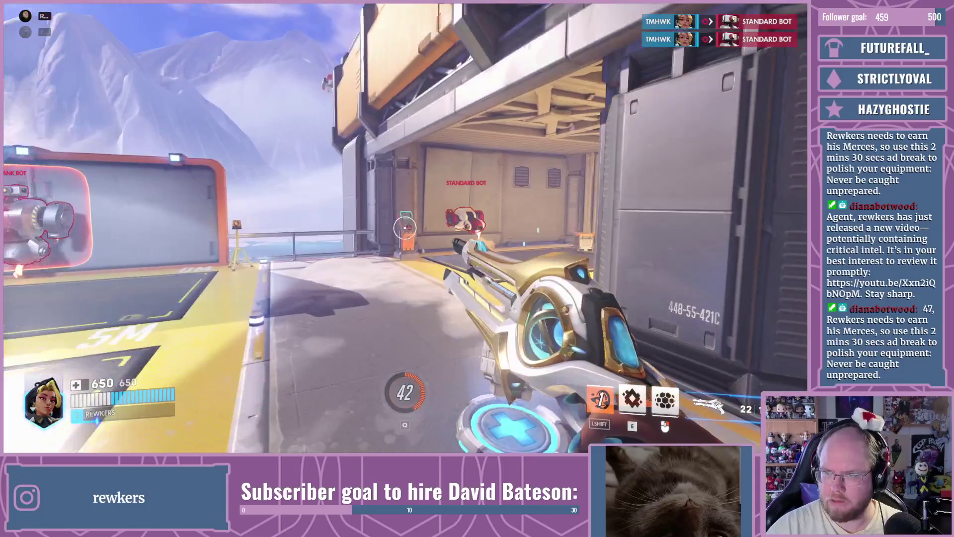
{"action": "key", "text": "e"}
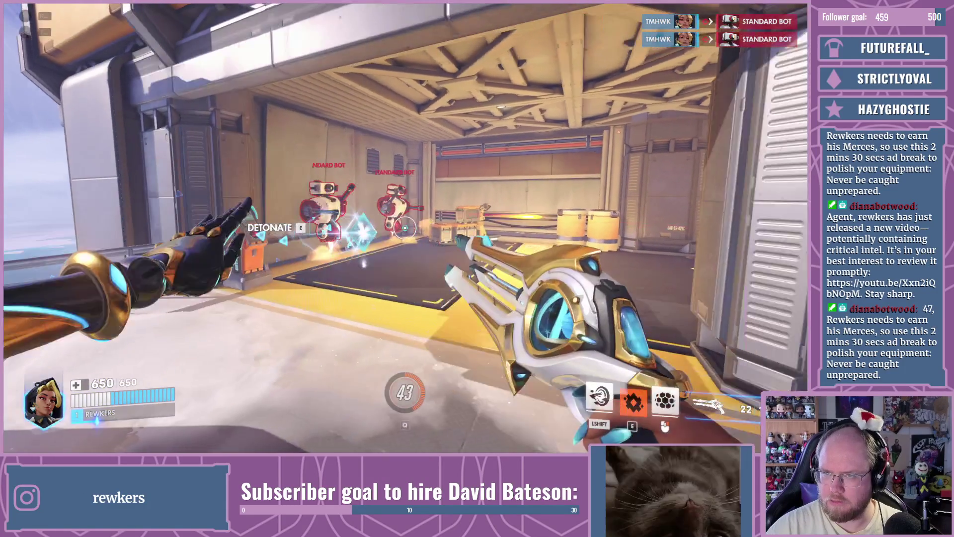
{"action": "key", "text": "w"}
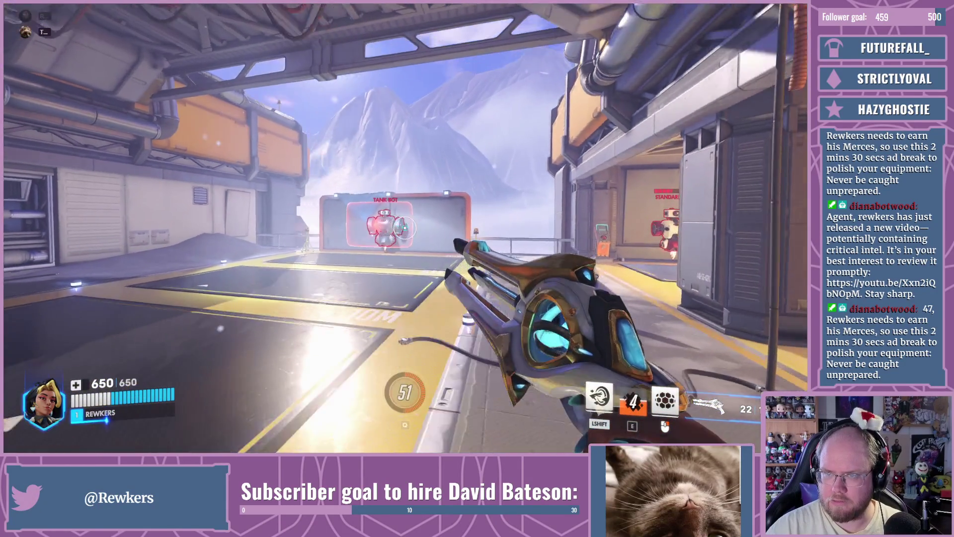
Step: Move to the raised platform and fight the standard bot by the stairs with beam and Sonic Repulsors
{"action": "key", "text": "d"}
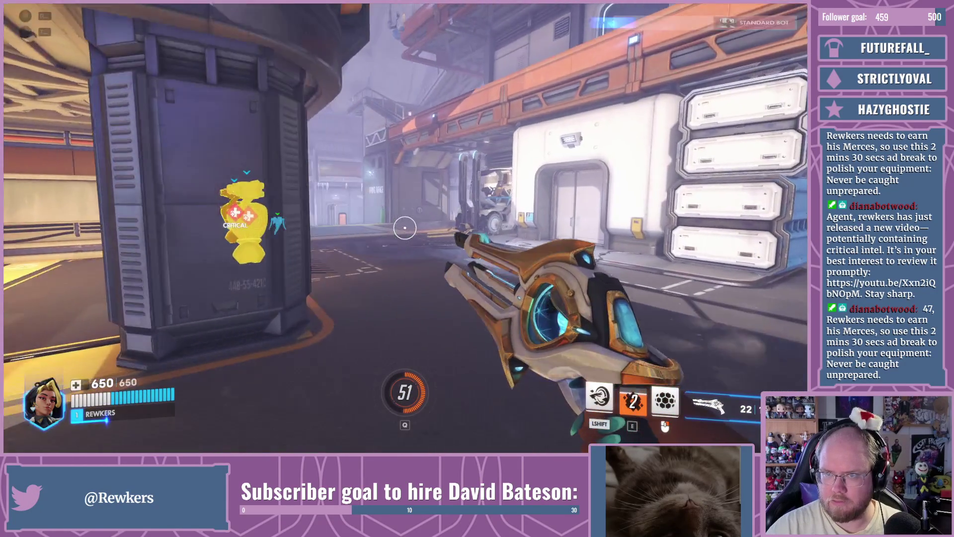
{"action": "key", "text": "d"}
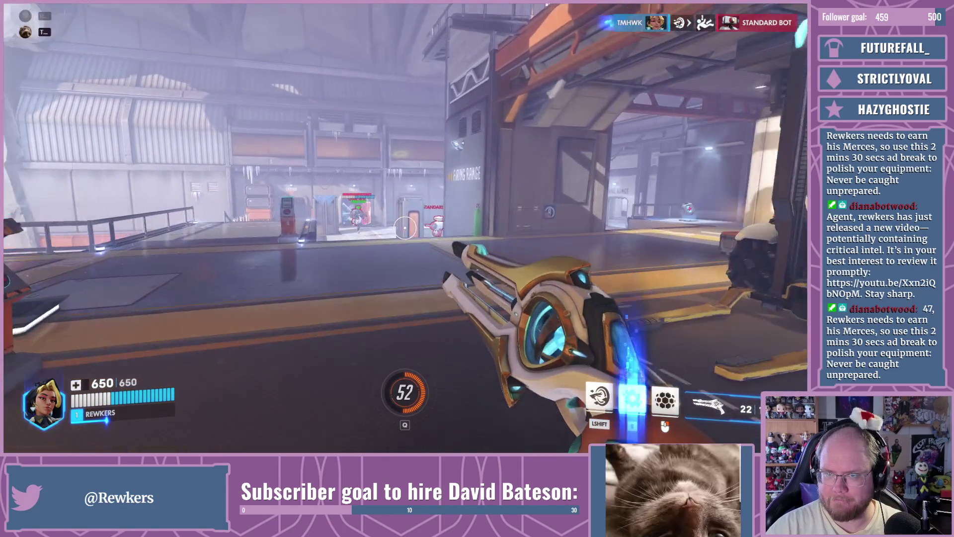
{"action": "key", "text": "w"}
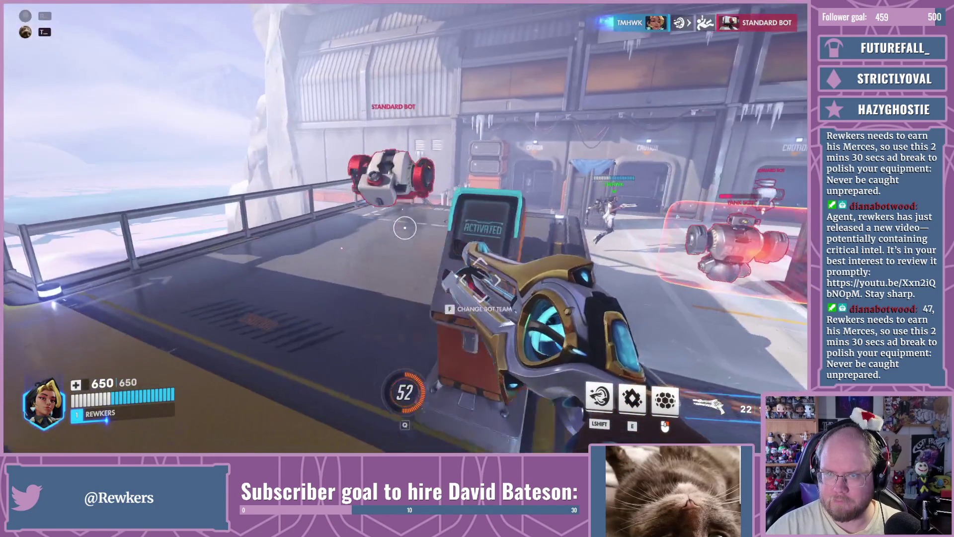
{"action": "left_click", "coordinate": [405, 228]}
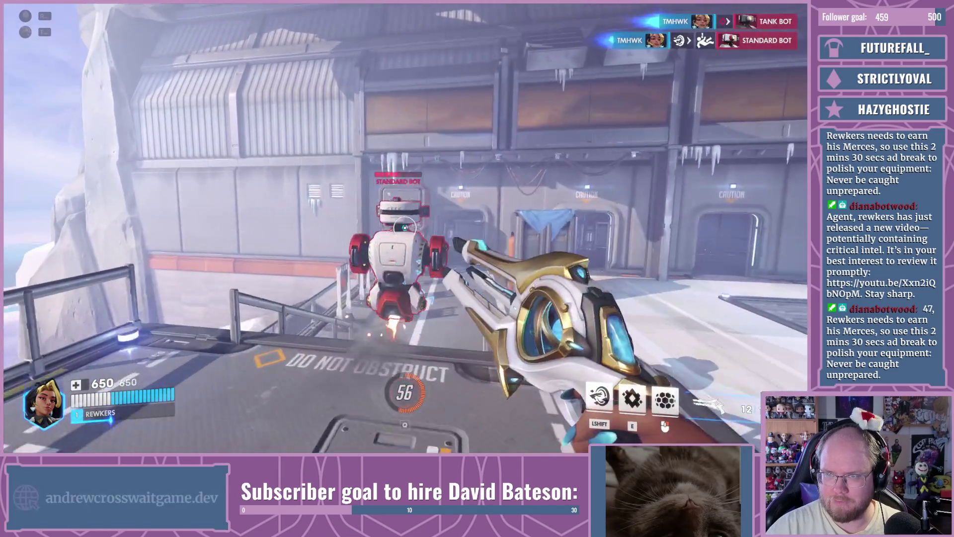
{"action": "key", "text": "shift"}
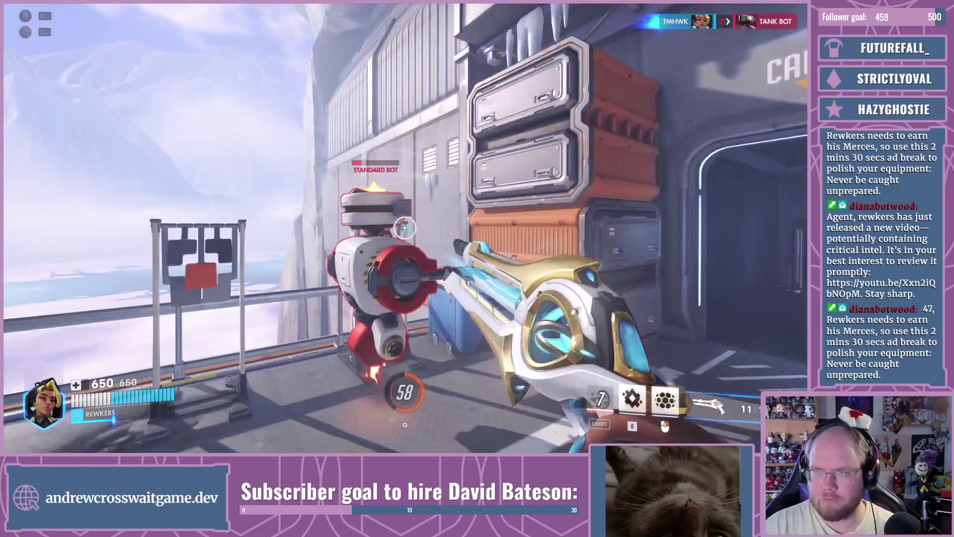
{"action": "left_click", "coordinate": [405, 228]}
{"action": "left_click", "coordinate": [405, 228]}
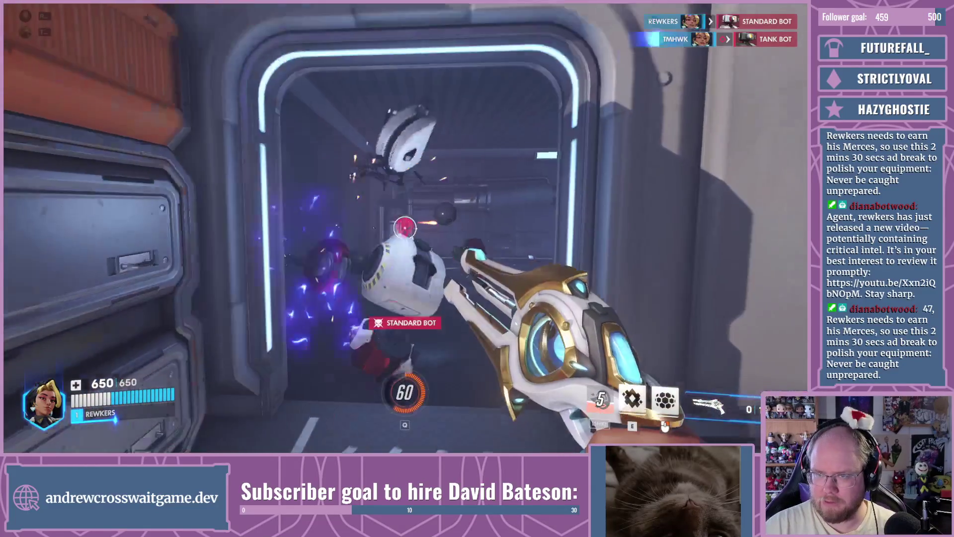
{"action": "left_click", "coordinate": [405, 227]}
Step: Repulse the shielded tank bot, throw a Crystal Charge, raise a Barrier Array and beam a standard bot
{"action": "key", "text": "w"}
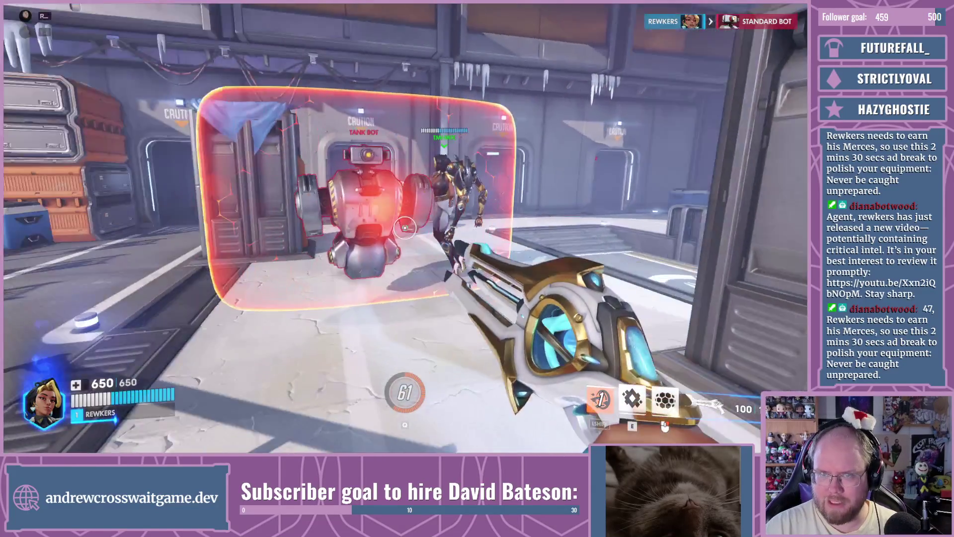
{"action": "key", "text": "shift"}
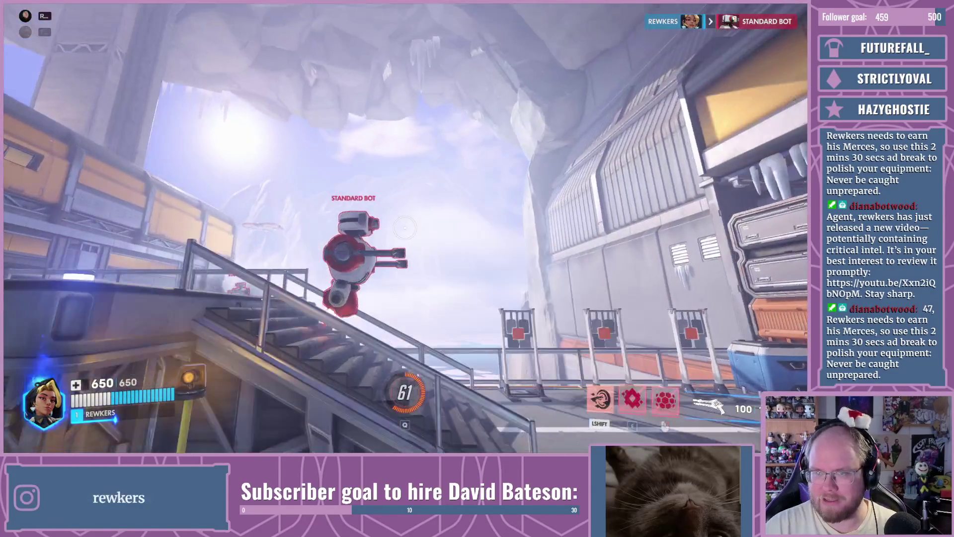
{"action": "key", "text": "shift"}
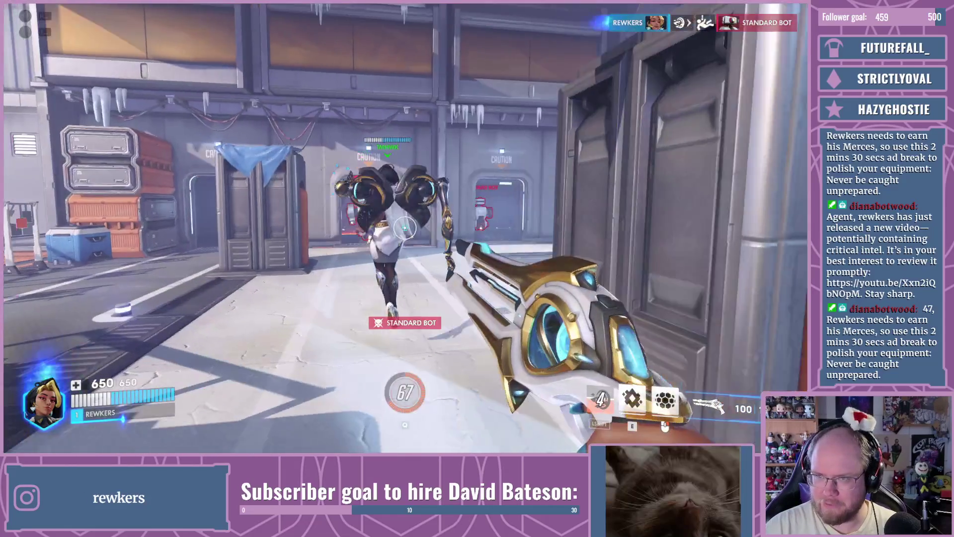
{"action": "key", "text": "e"}
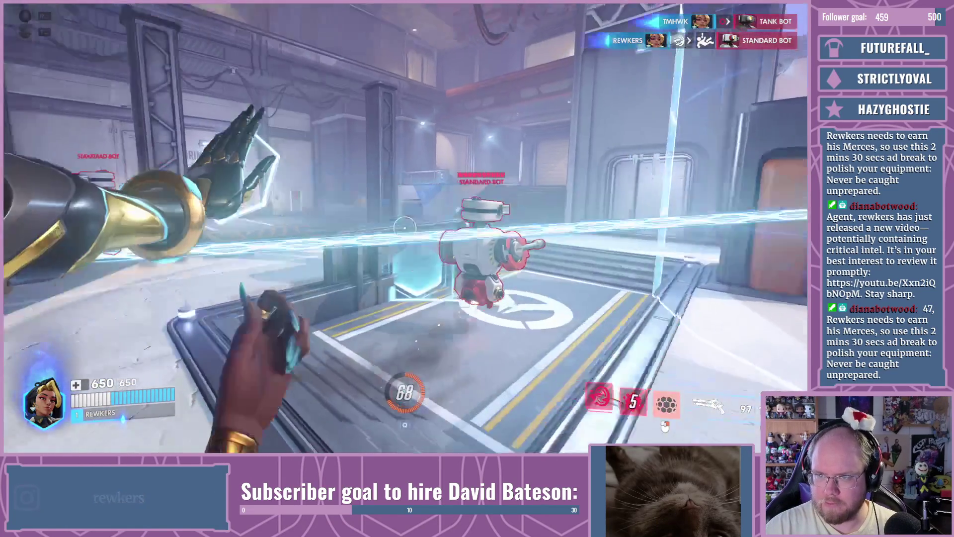
{"action": "right_click", "coordinate": [405, 227]}
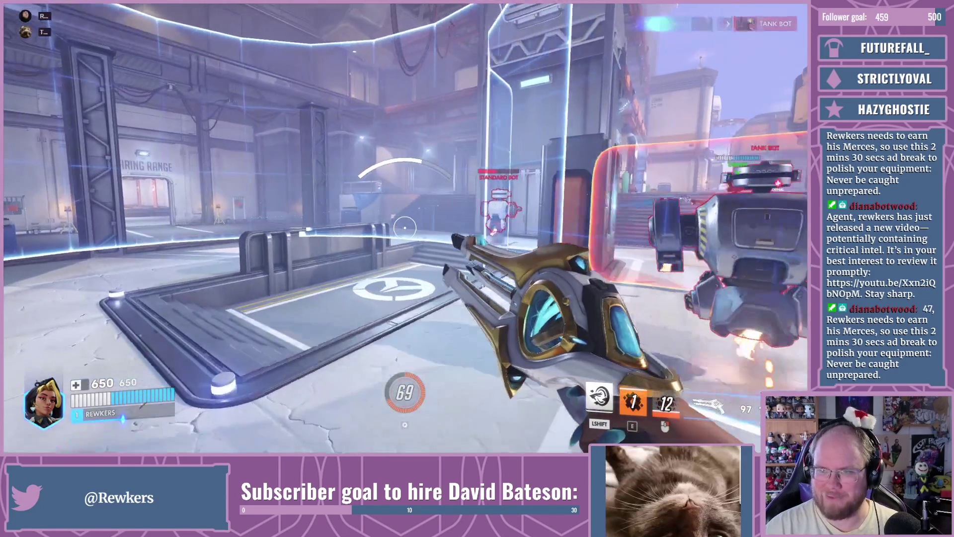
{"action": "left_click", "coordinate": [405, 227]}
{"action": "left_click", "coordinate": [405, 227]}
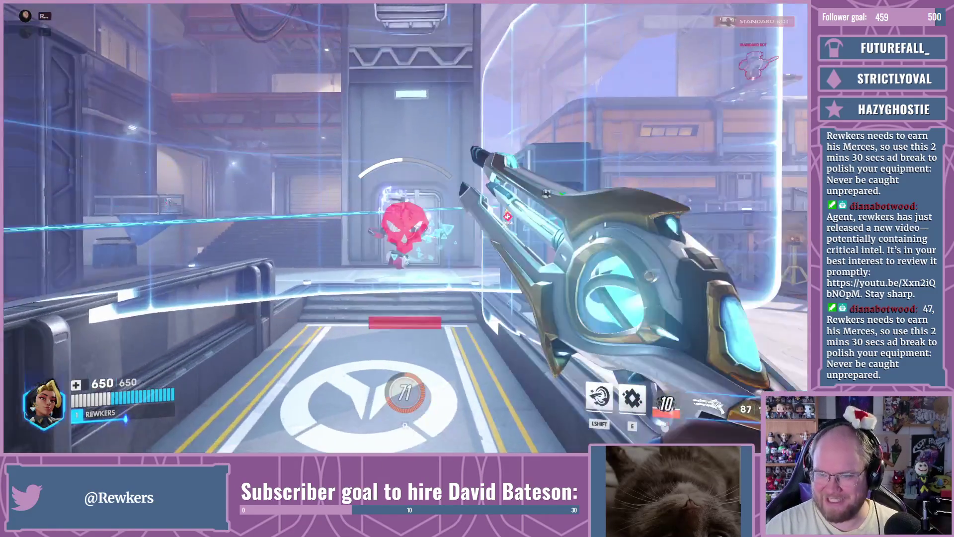
Step: Destroy the remaining standard bots near the stairs, then bring up Domina's hero info
{"action": "key", "text": "shift"}
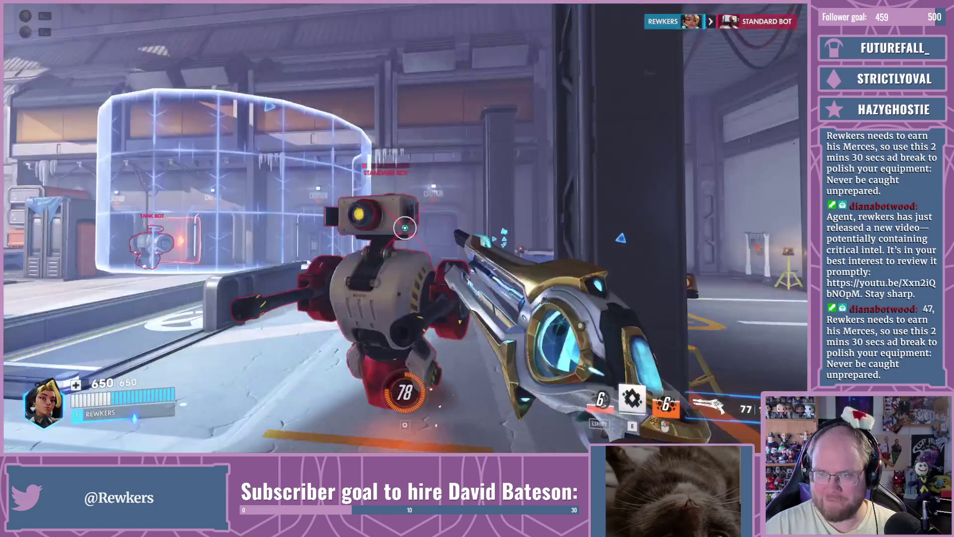
{"action": "left_click", "coordinate": [405, 227]}
{"action": "left_click", "coordinate": [405, 227]}
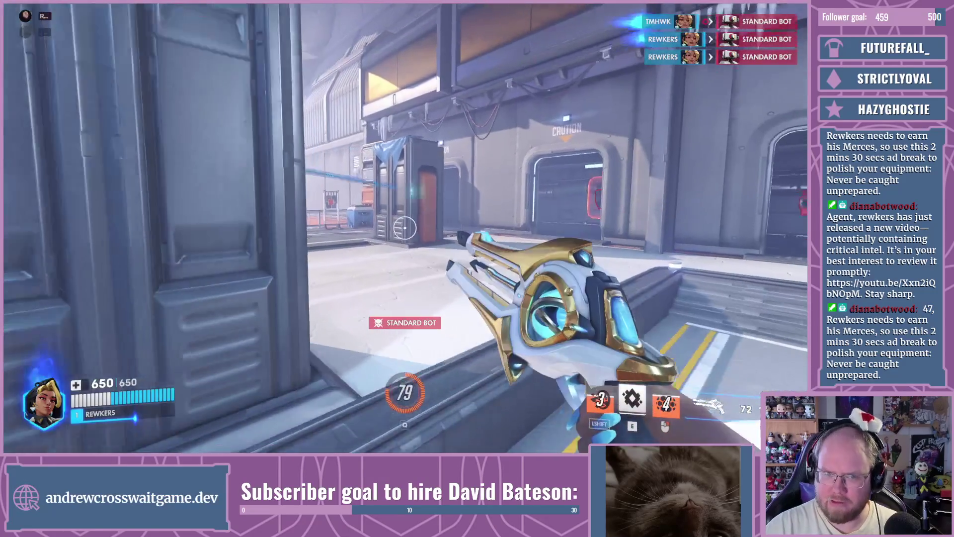
{"action": "left_click", "coordinate": [405, 227]}
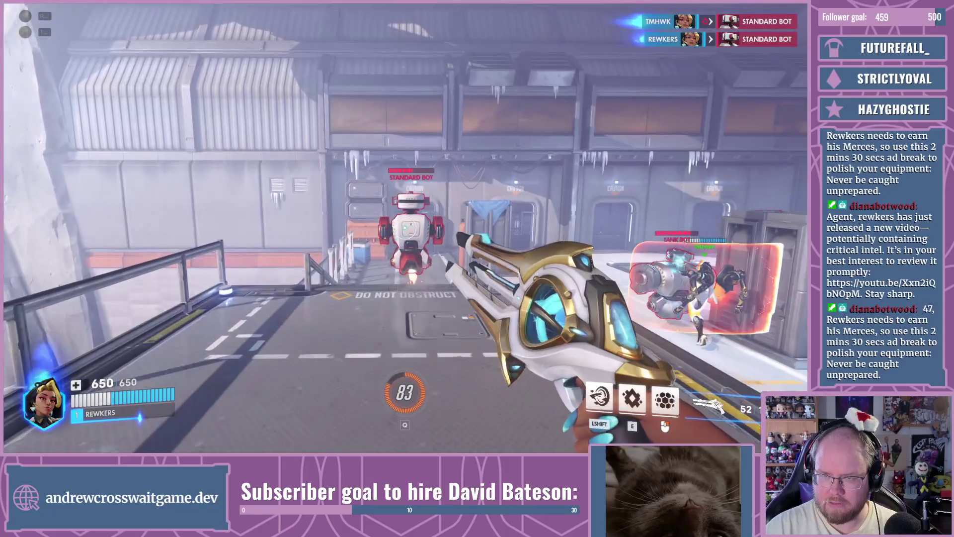
{"action": "left_click", "coordinate": [405, 228]}
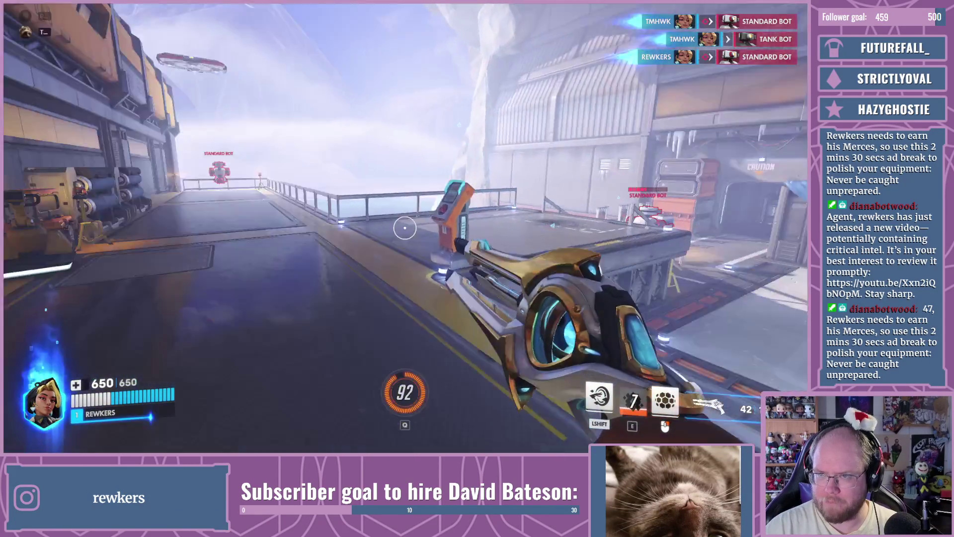
{"action": "key", "text": "Tab"}
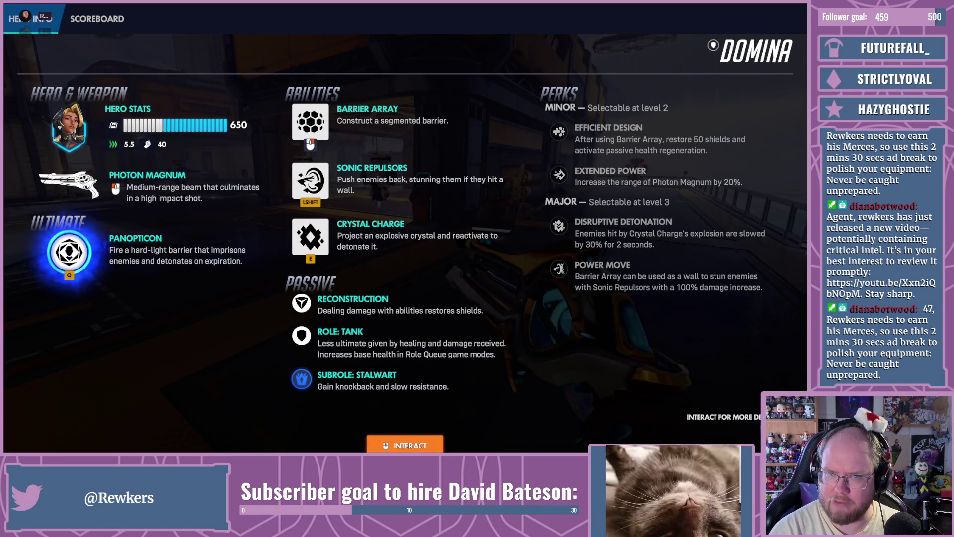
Step: Throw and detonate Crystal Charges at the bots, shoot them, then reopen Domina's hero details
{"action": "key", "text": "Tab"}
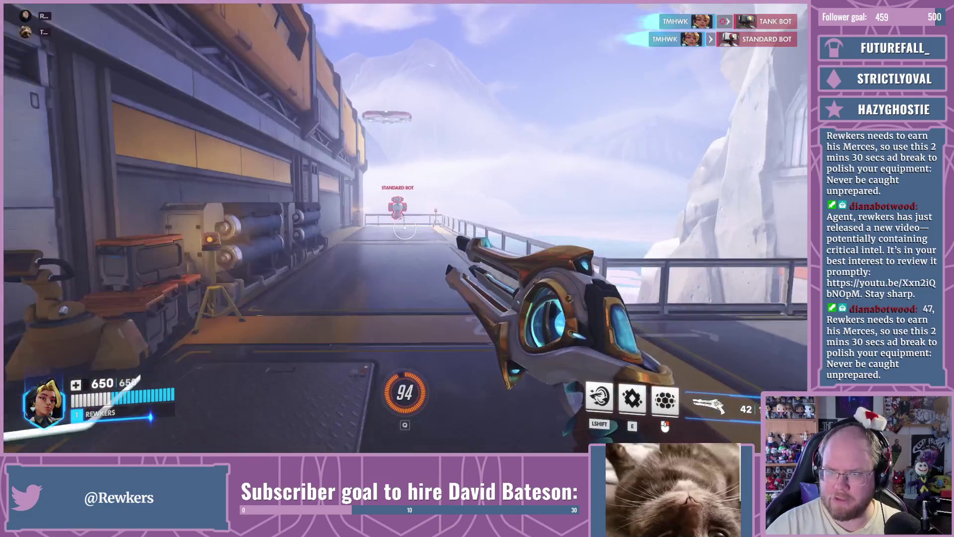
{"action": "key", "text": "e"}
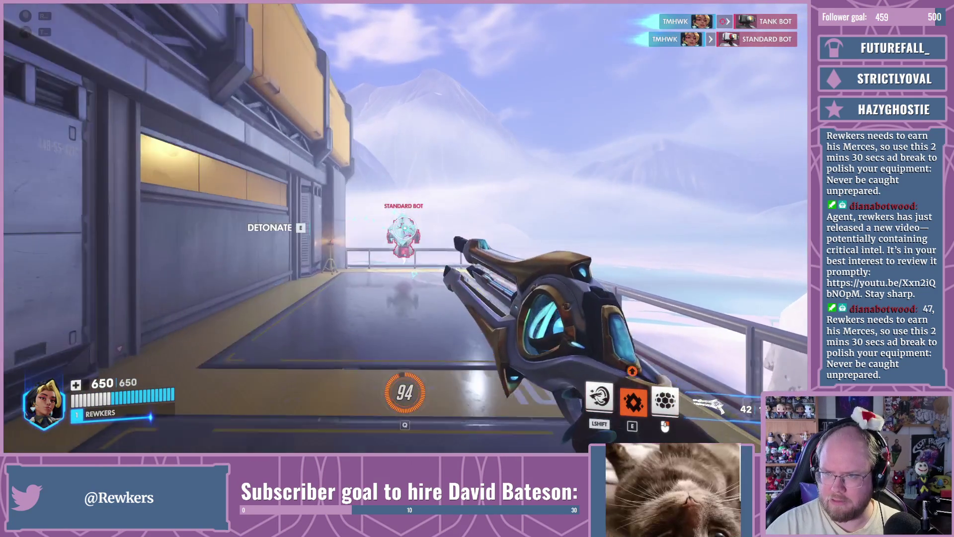
{"action": "key", "text": "e"}
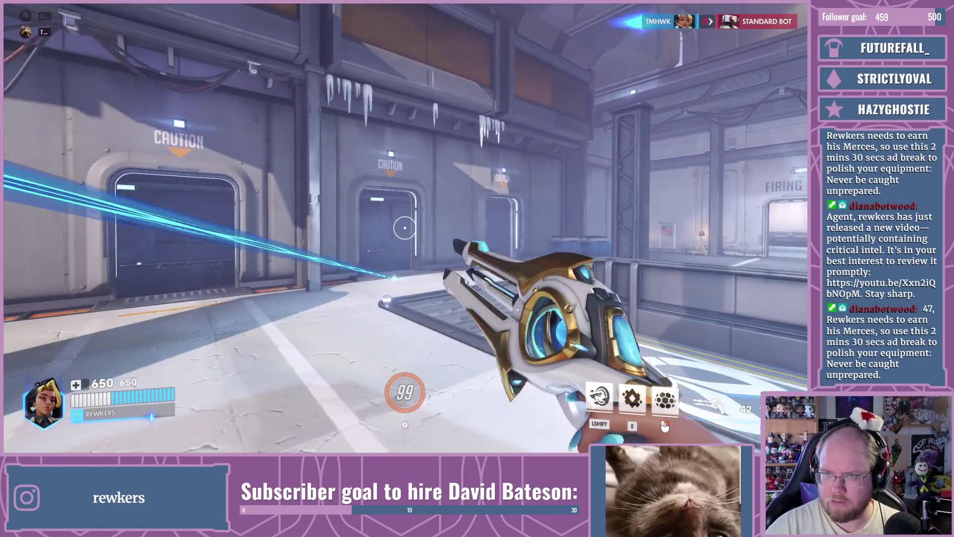
{"action": "key", "text": "e"}
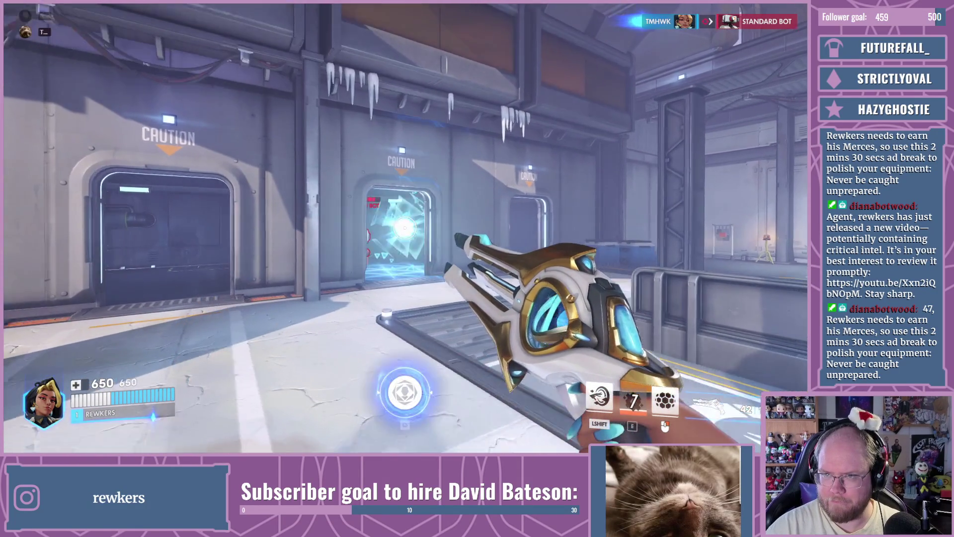
{"action": "left_click", "coordinate": [405, 227]}
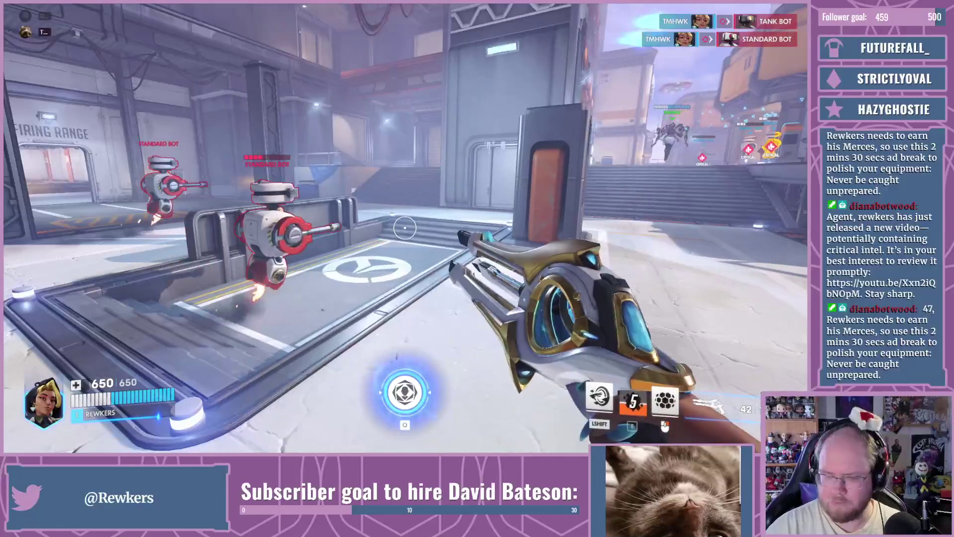
{"action": "key", "text": "Tab"}
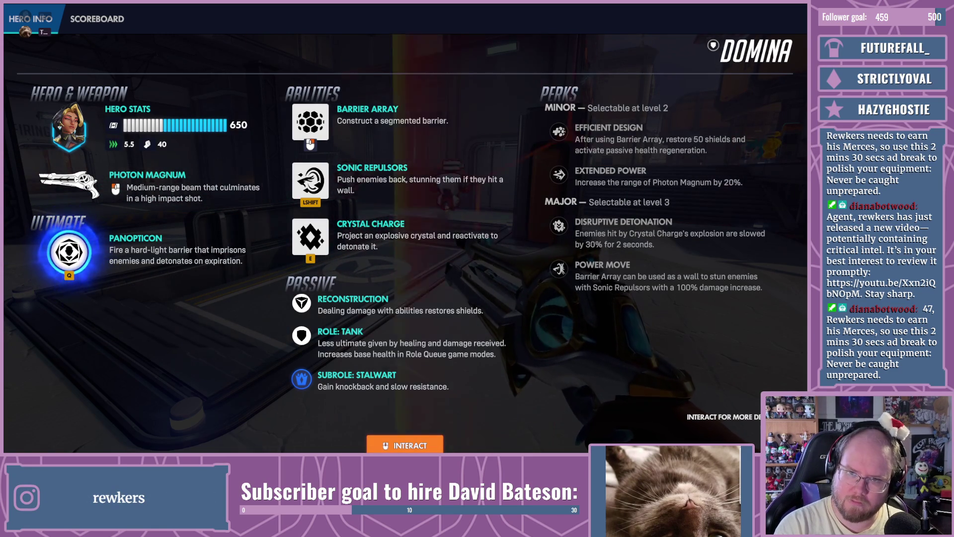
Step: Land critical hits on the training bots, then trap the tank bot with Panopticon and keep firing
{"action": "key", "text": "Tab"}
{"action": "left_click", "coordinate": [405, 227]}
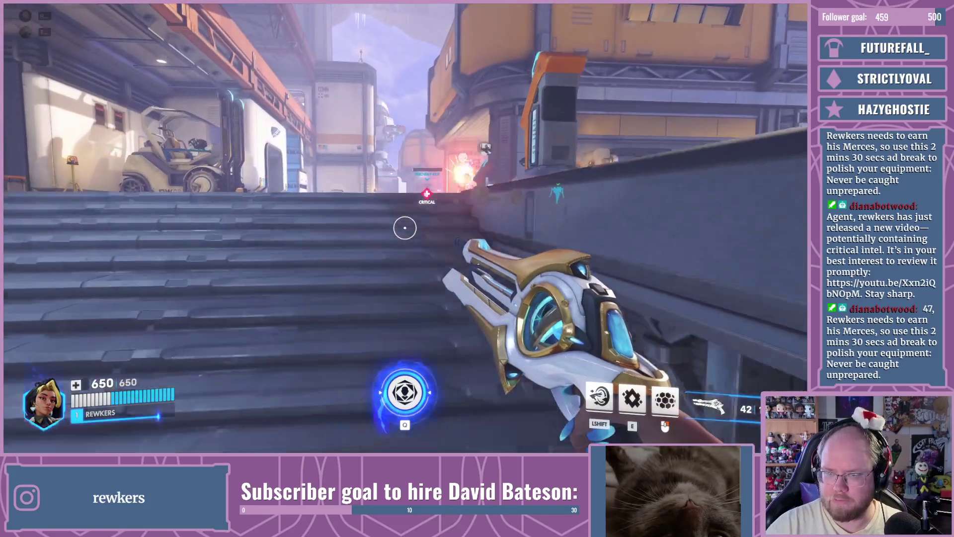
{"action": "left_click", "coordinate": [405, 228]}
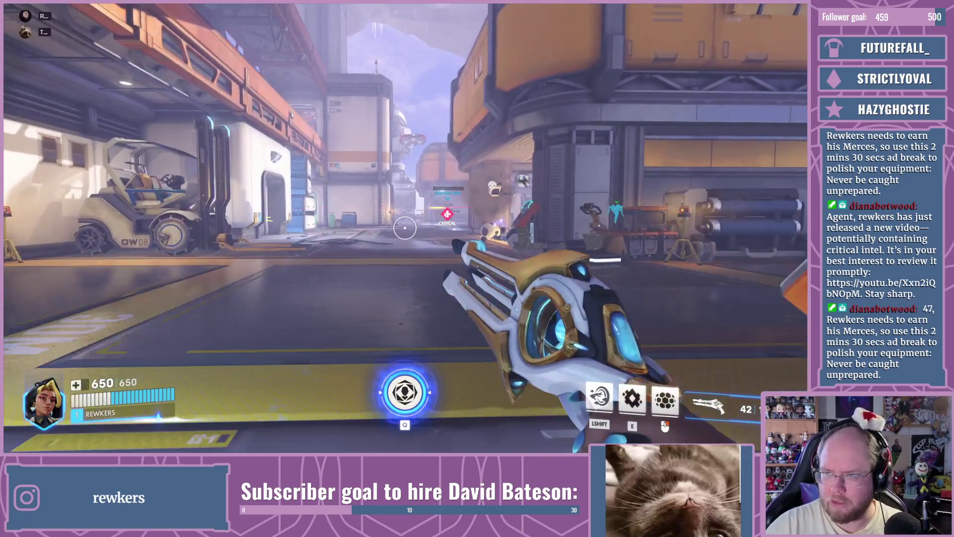
{"action": "key", "text": "w"}
{"action": "key", "text": "w"}
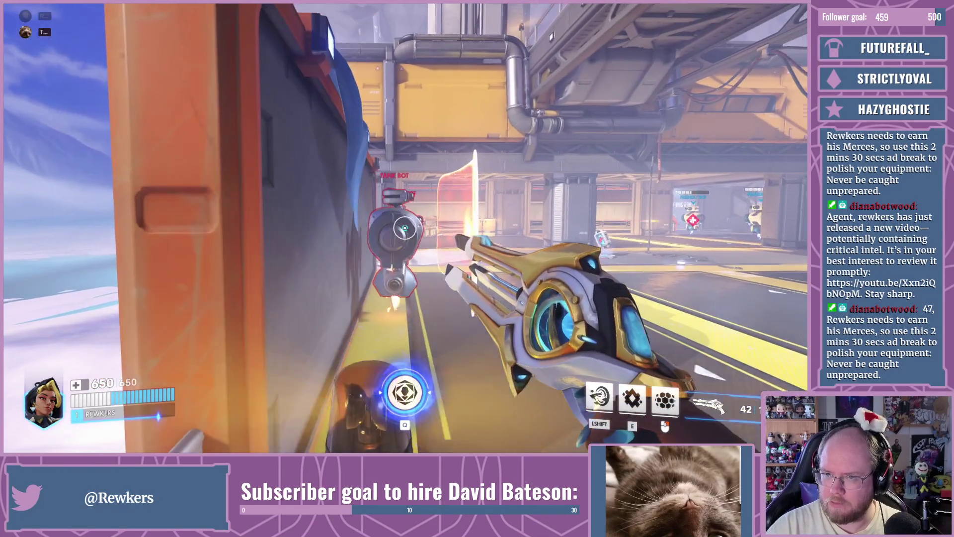
{"action": "key", "text": "q"}
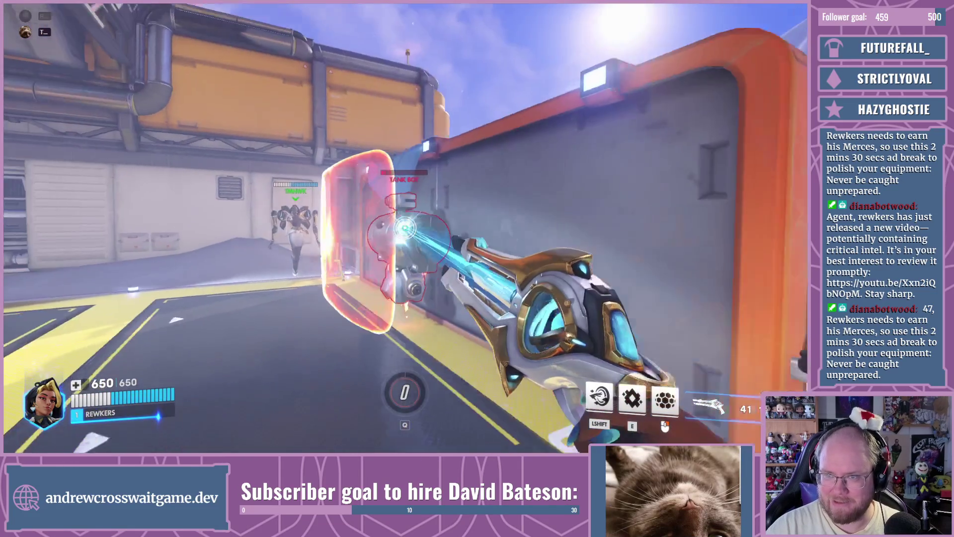
{"action": "left_click", "coordinate": [405, 228]}
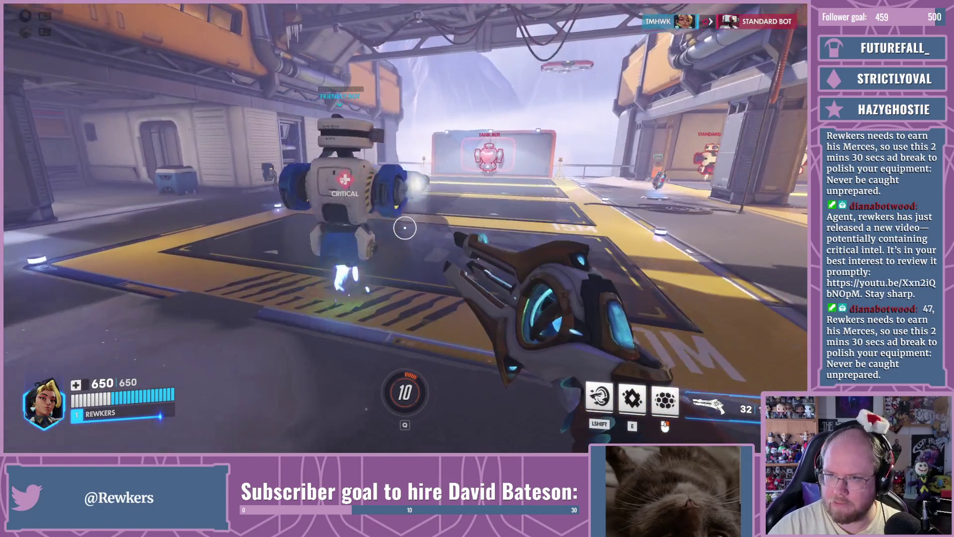
Step: Put up Domina's Barrier Array while attacking the tank bot
{"action": "right_click", "coordinate": [405, 228]}
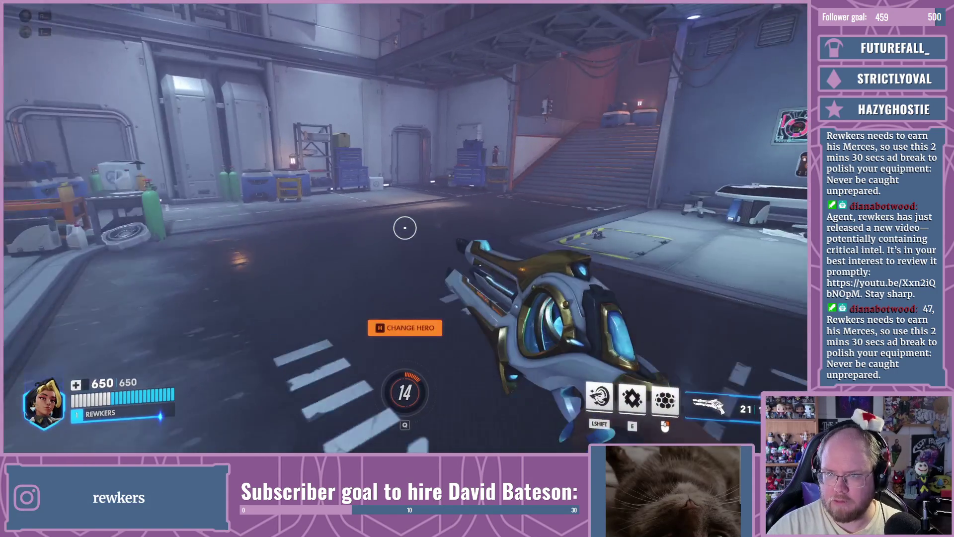
Step: Swap the hero from Domina to Anran in the Flanker row and return to the Practice Range
{"action": "key", "text": "h"}
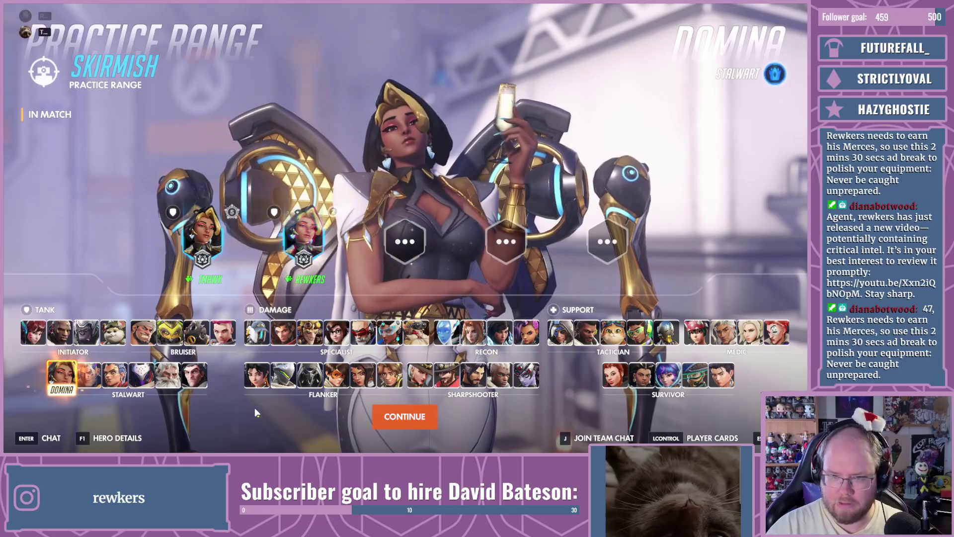
{"action": "left_click", "coordinate": [247, 383]}
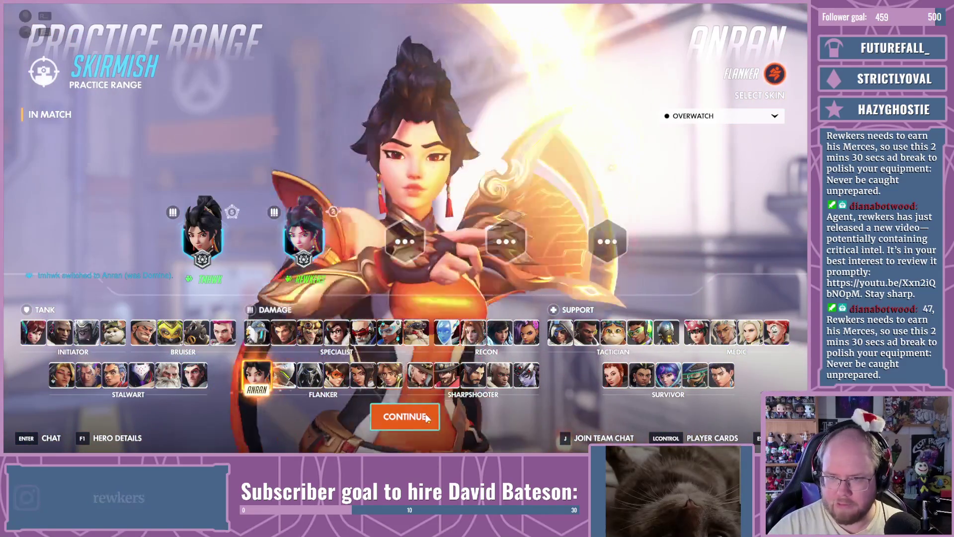
{"action": "left_click", "coordinate": [426, 417]}
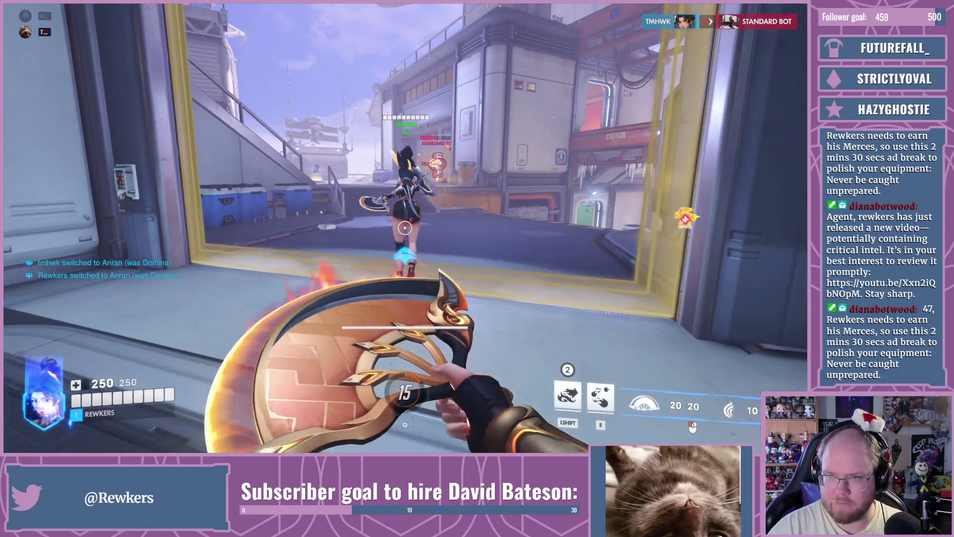
Step: Check Anran's hero info, then throw a volley of fiery fans at the standard bots
{"action": "key", "text": "F1"}
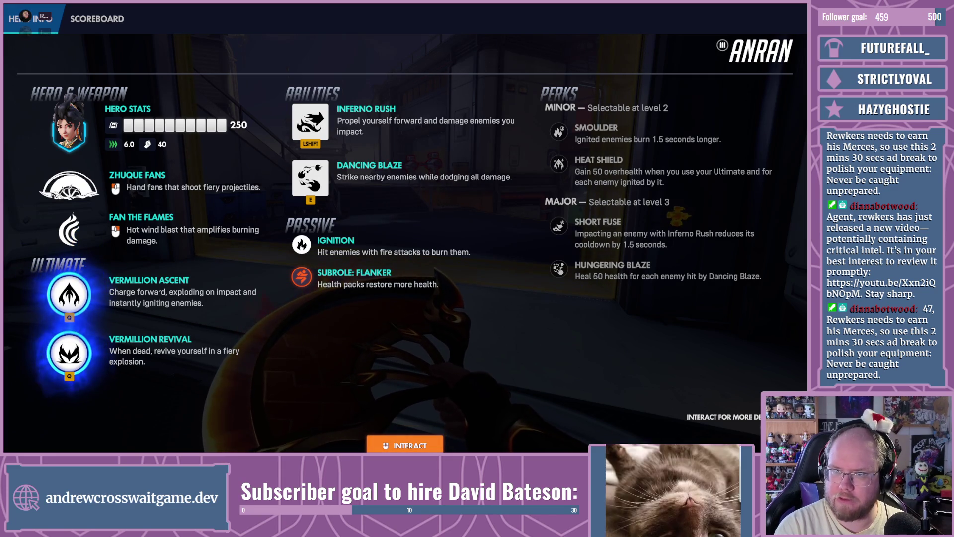
{"action": "key", "text": "Tab"}
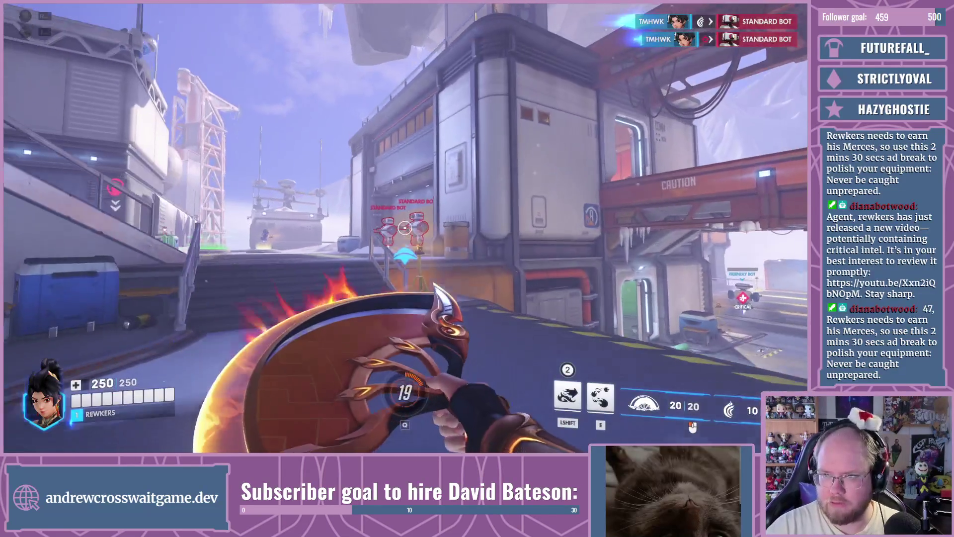
{"action": "left_click", "coordinate": [405, 228]}
{"action": "left_click", "coordinate": [405, 228]}
{"action": "left_click", "coordinate": [404, 228]}
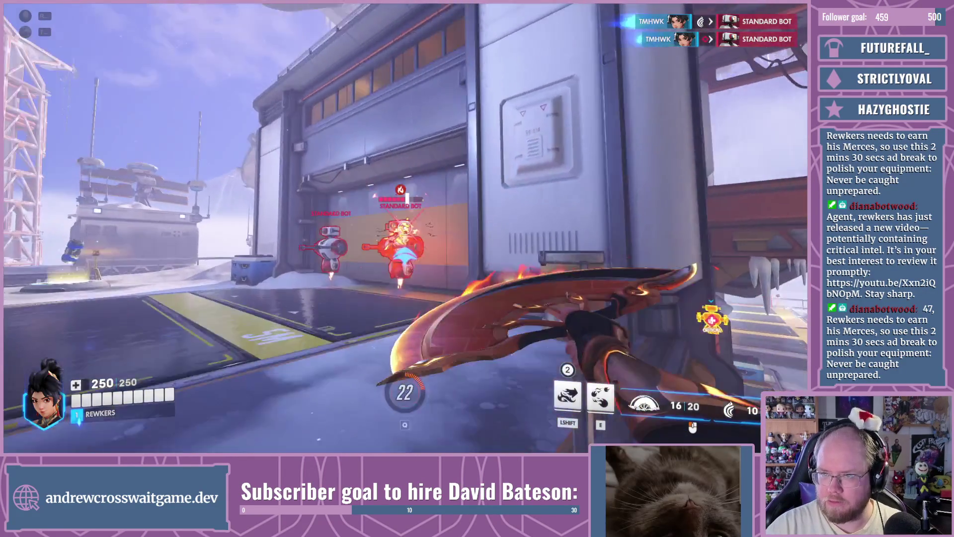
{"action": "left_click", "coordinate": [404, 227]}
Step: Back off and strafe right, finishing the tank bot and another standard bot with secondary fire
{"action": "key", "text": "s"}
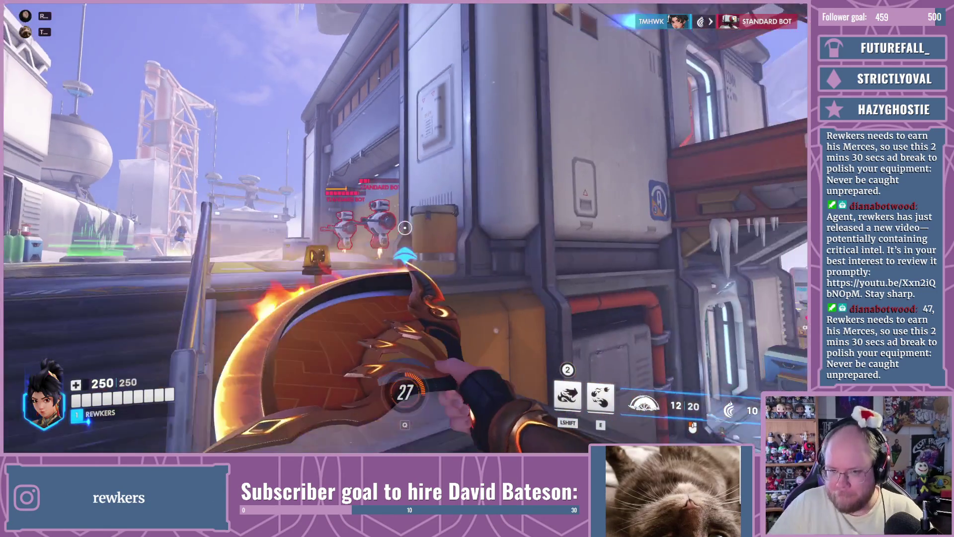
{"action": "key", "text": "d"}
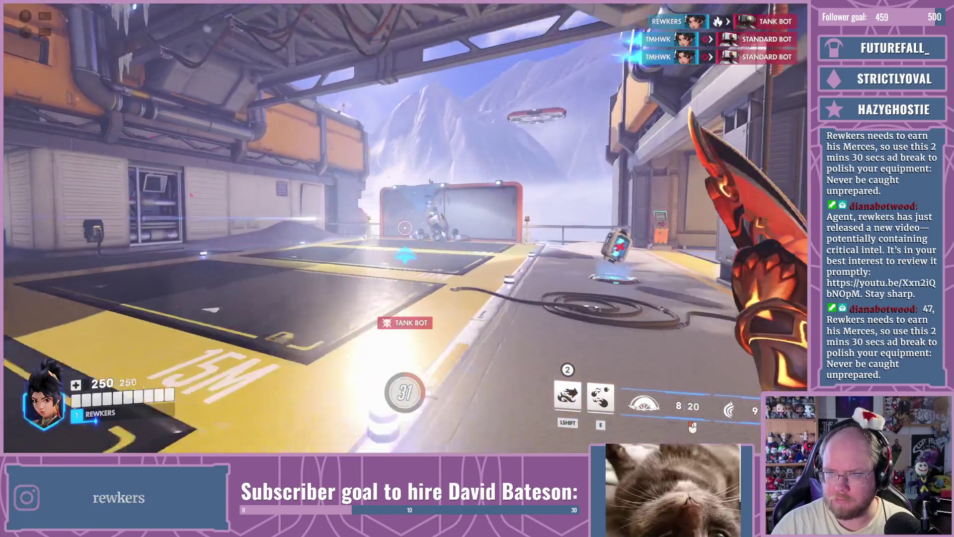
{"action": "right_click", "coordinate": [405, 229]}
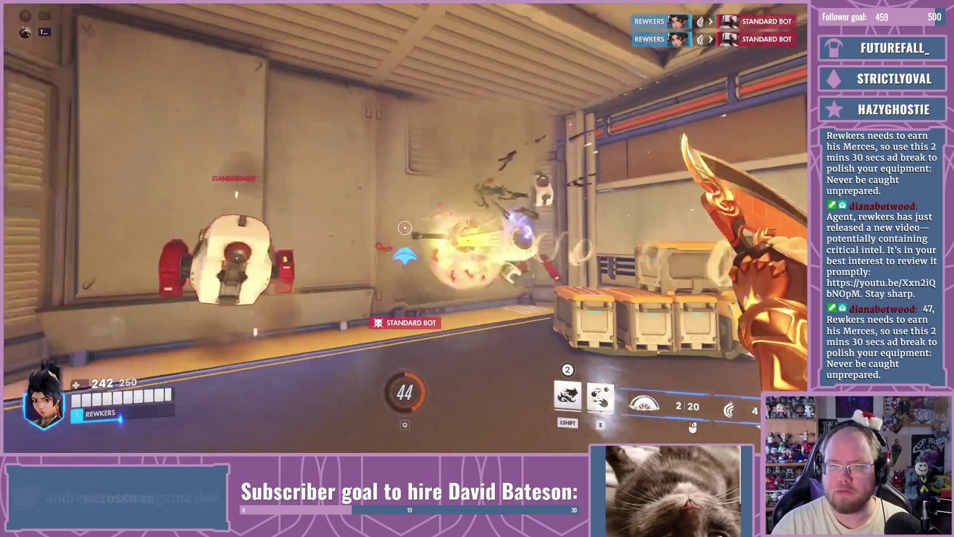
{"action": "right_click", "coordinate": [405, 229]}
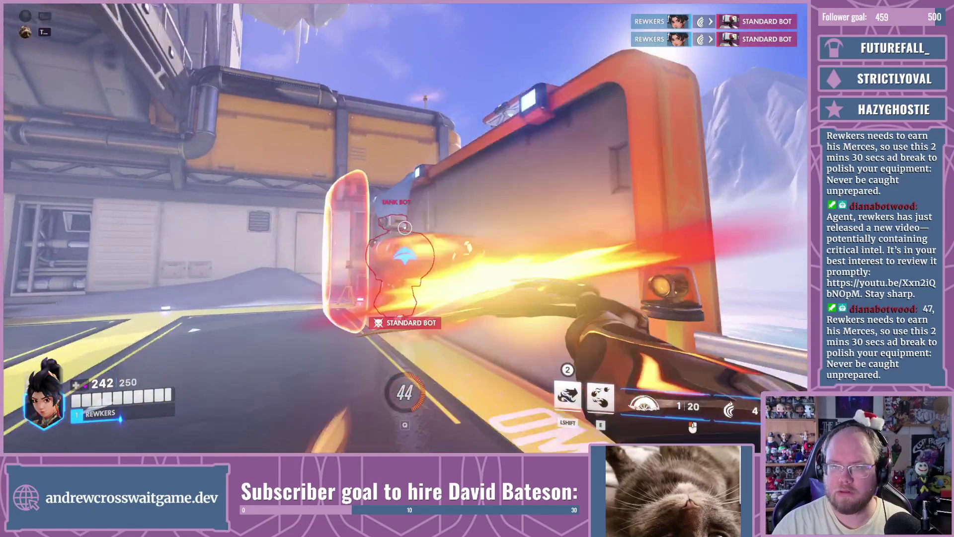
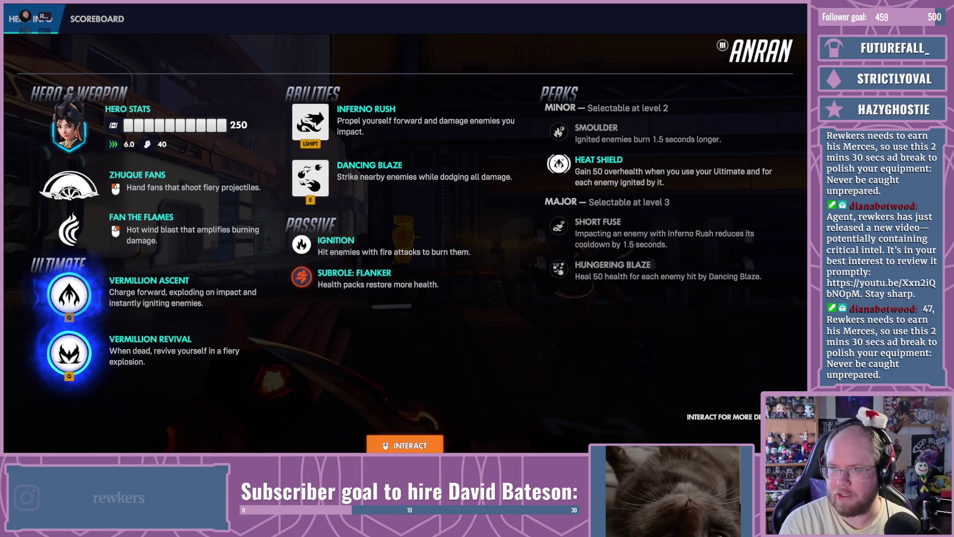
Step: Close Anran's hero info overlay and return to first-person play in the Practice Range
{"action": "key", "text": "Tab"}
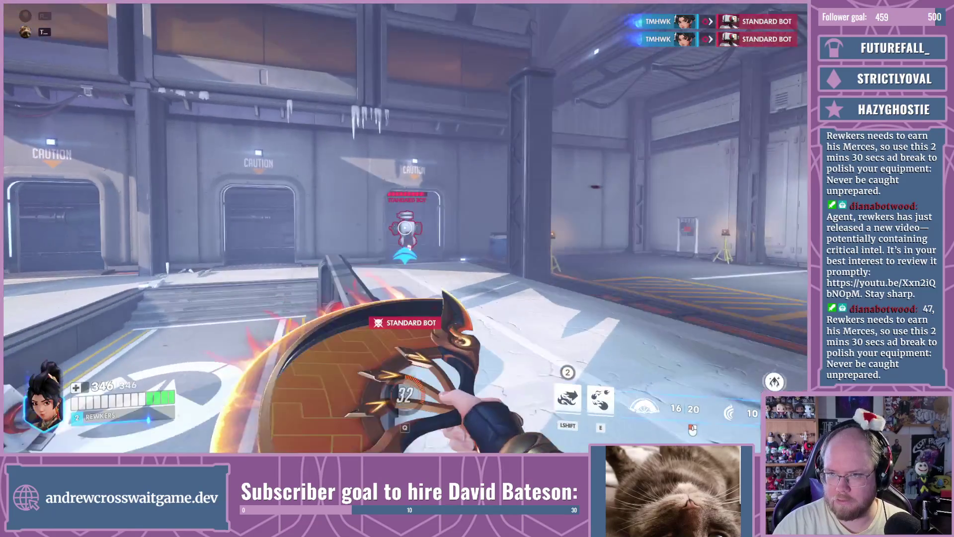
Step: Fight the training bots as Anran with fan strikes and dashes, finishing one off, then reload
{"action": "left_click", "coordinate": [405, 229]}
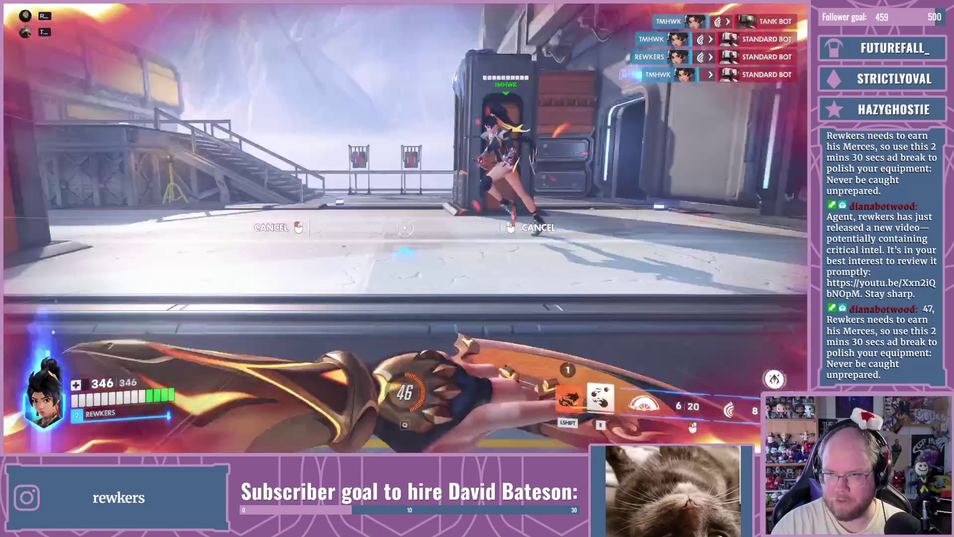
{"action": "left_click", "coordinate": [405, 227]}
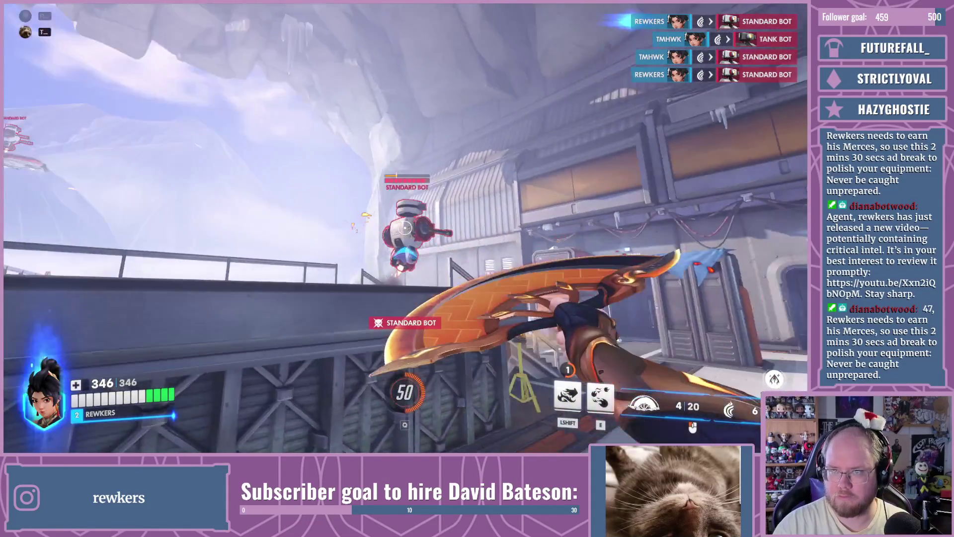
{"action": "key", "text": "shift"}
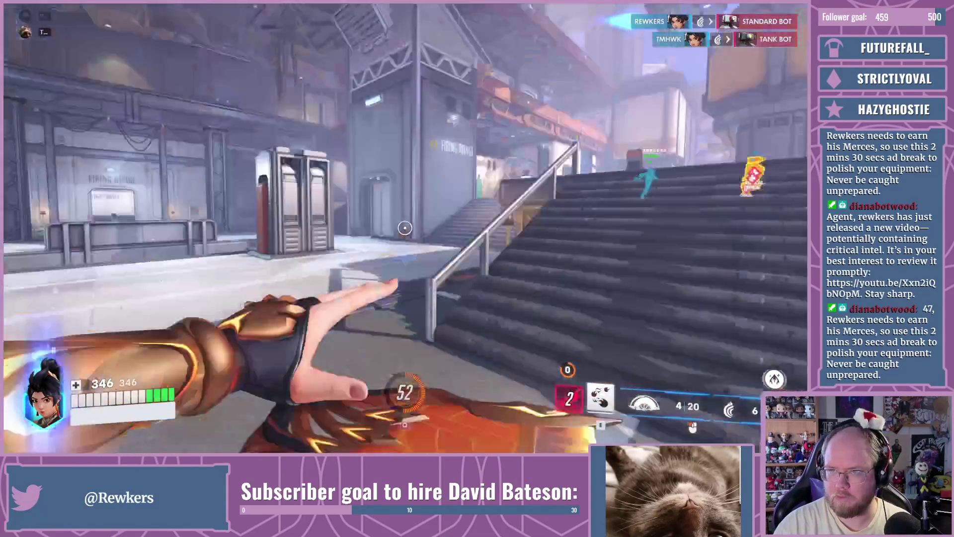
{"action": "left_click", "coordinate": [405, 228]}
{"action": "left_click", "coordinate": [405, 228]}
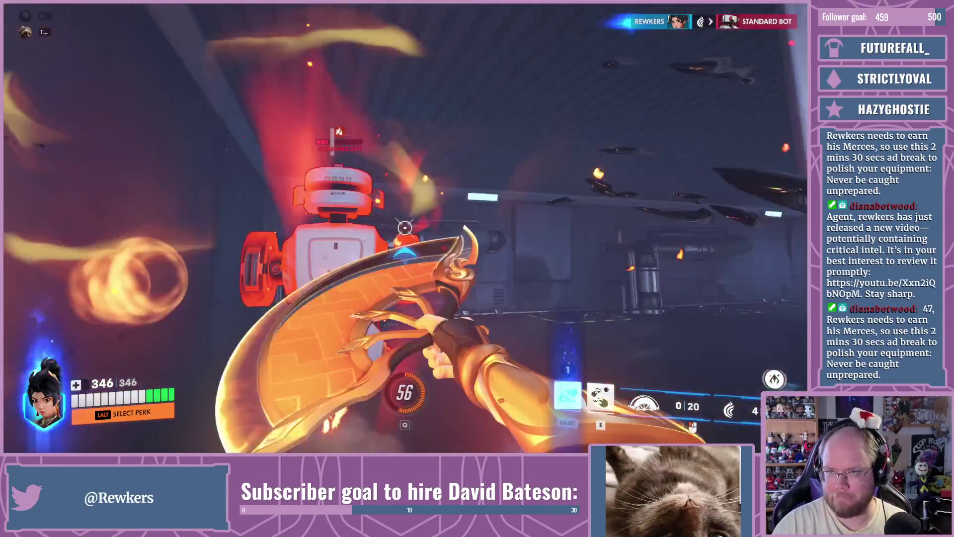
{"action": "key", "text": "w"}
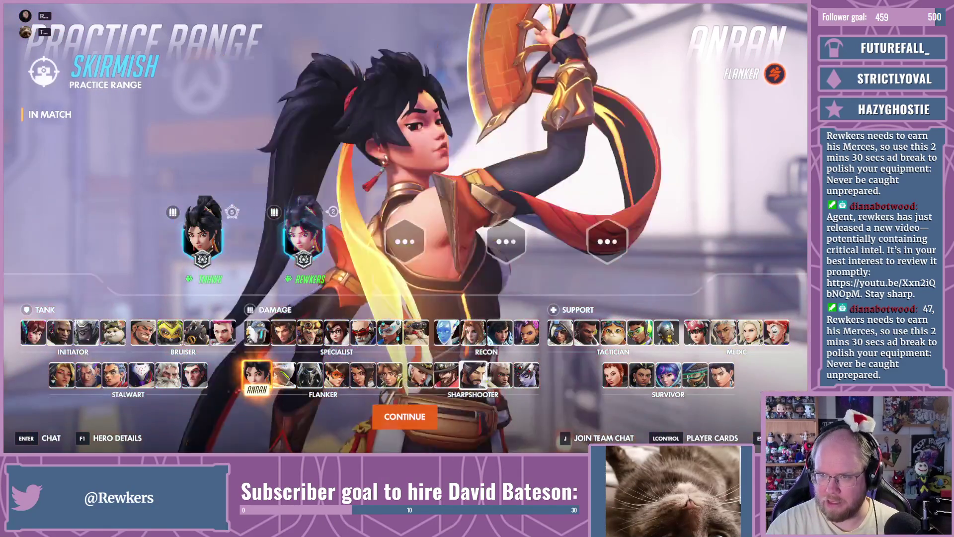
Step: Pick Freja from the Recon heroes and confirm to spawn with her in the range
{"action": "left_click", "coordinate": [473, 332]}
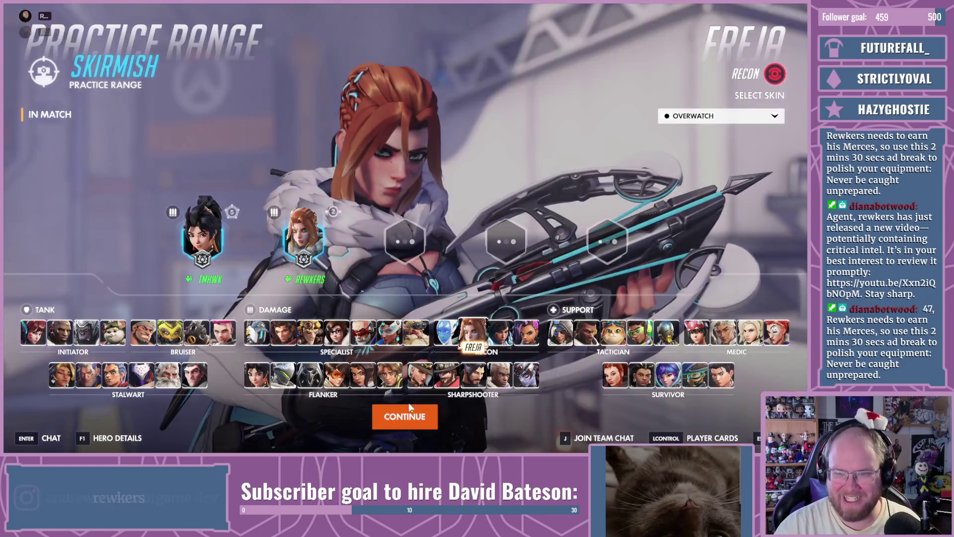
{"action": "left_click", "coordinate": [410, 407]}
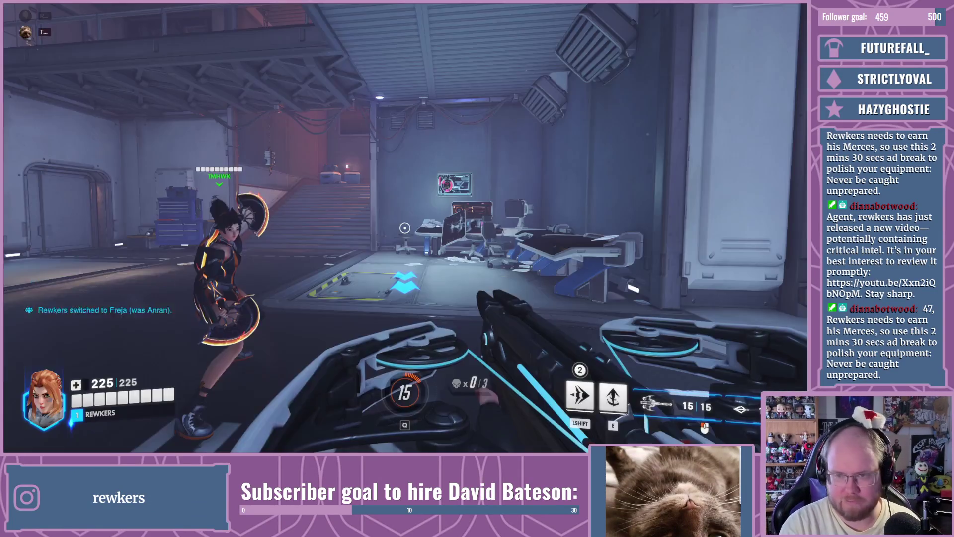
Step: Review Freja's abilities and perks in her Hero Info panel, then close it
{"action": "key", "text": "F1"}
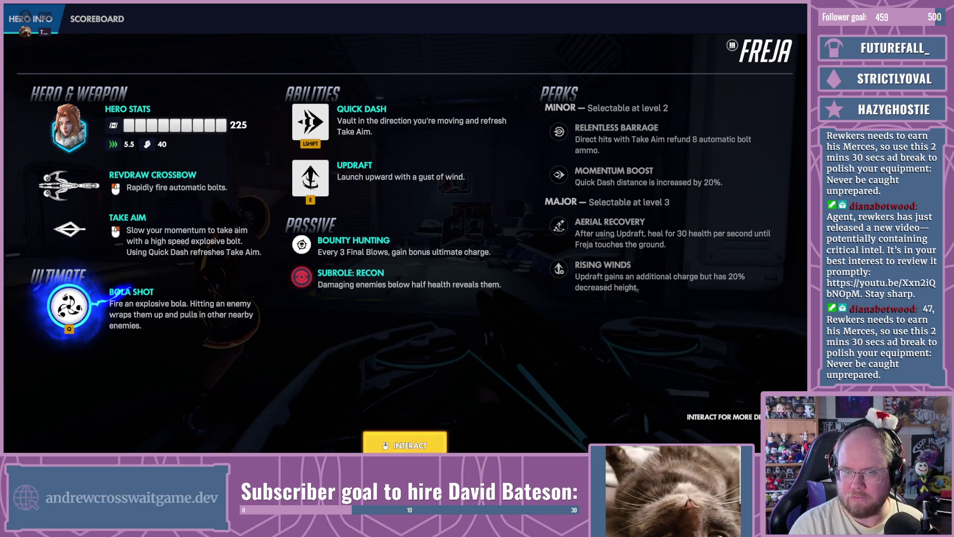
{"action": "key", "text": "Tab"}
{"action": "key", "text": "Tab"}
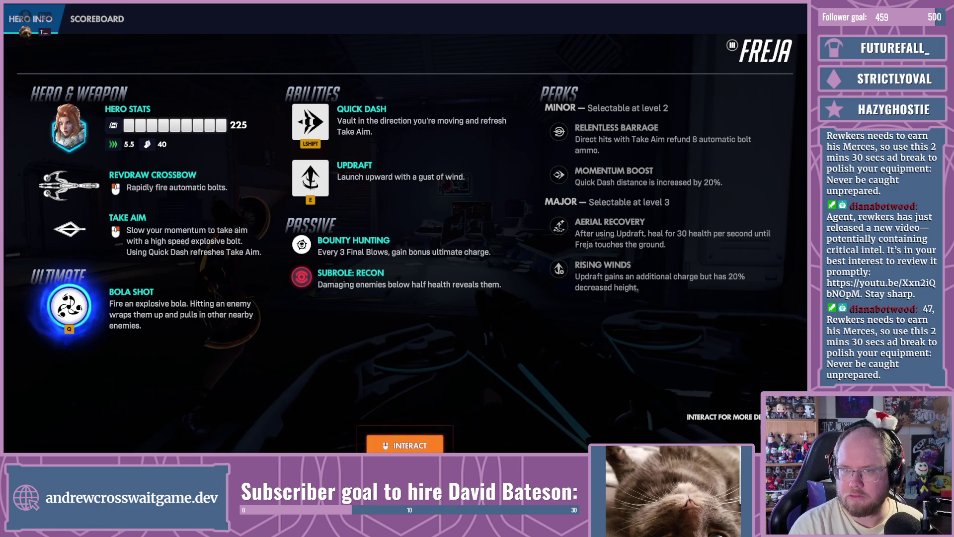
{"action": "key", "text": "Tab"}
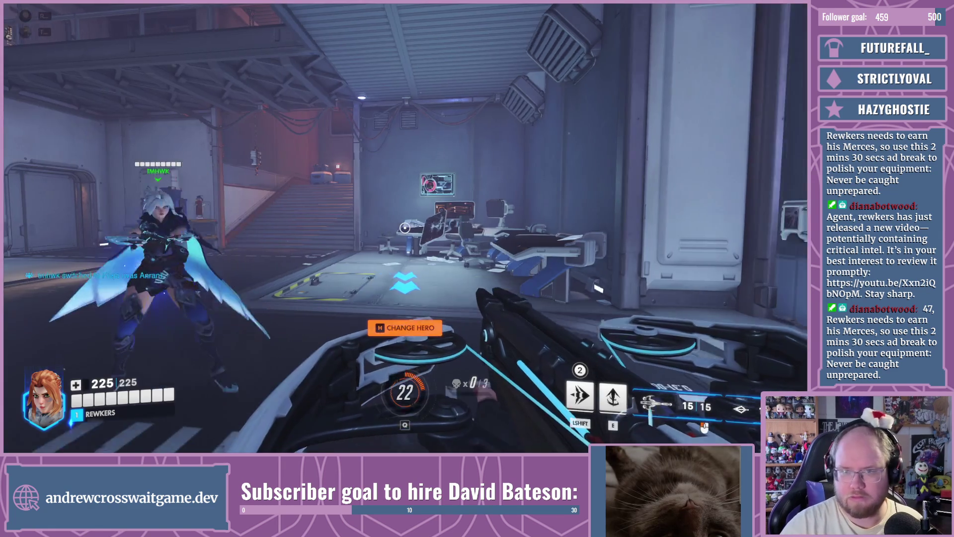
Step: Walk into the firing range, dash forward and shoot down the rocket bots
{"action": "key", "text": "w"}
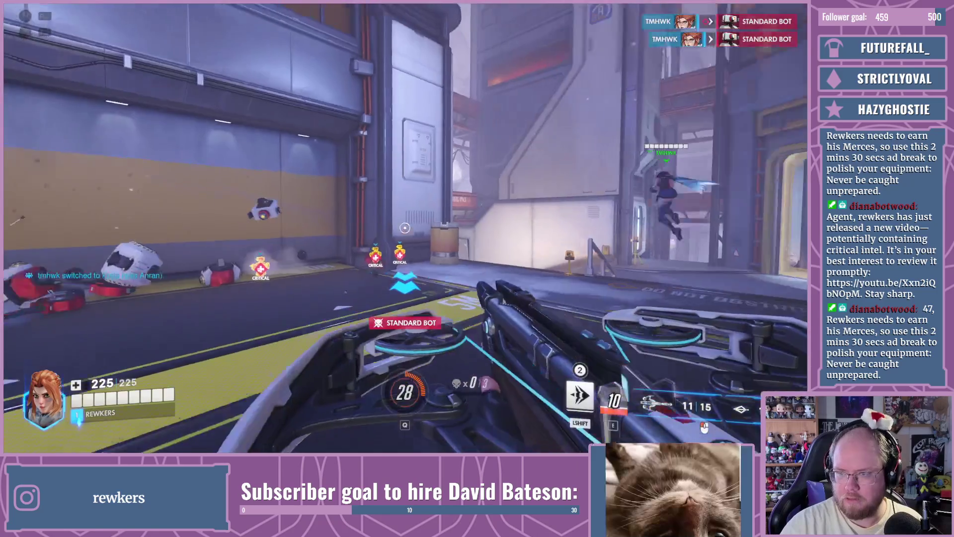
{"action": "left_click", "coordinate": [405, 227]}
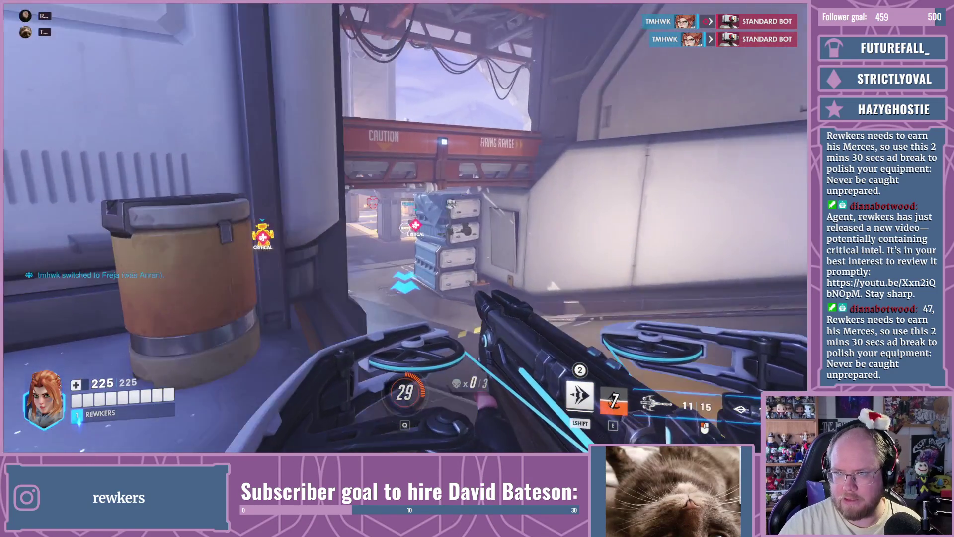
{"action": "key", "text": "w"}
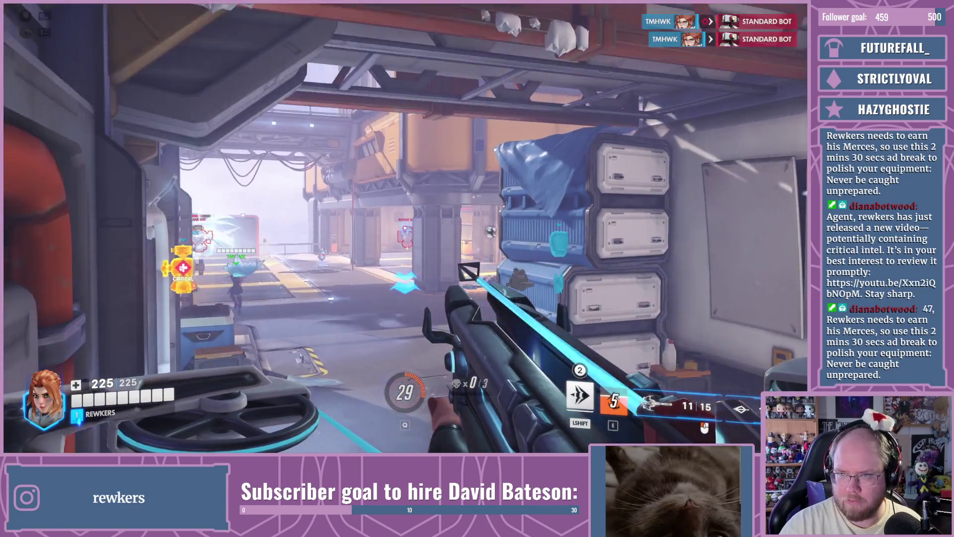
{"action": "key", "text": "w"}
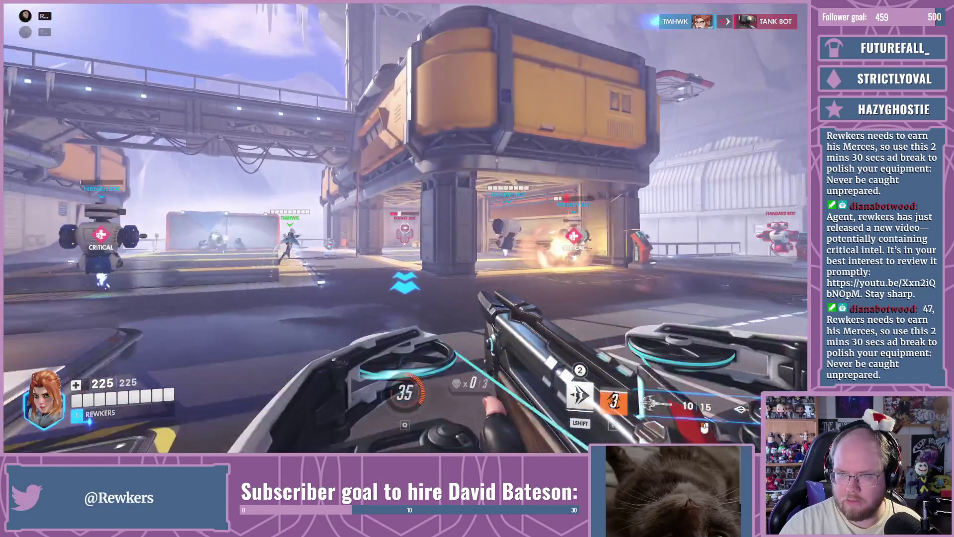
{"action": "left_click", "coordinate": [404, 228]}
{"action": "left_click", "coordinate": [405, 227]}
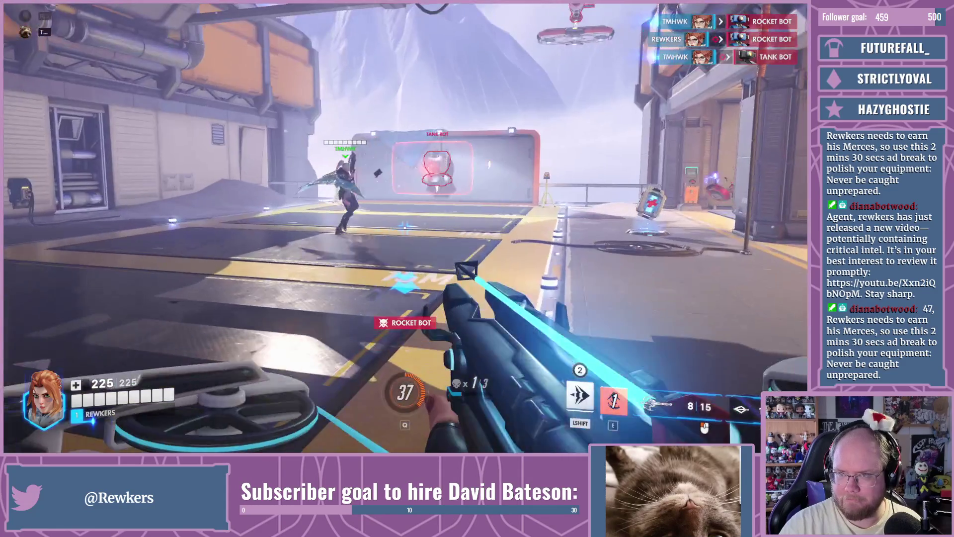
{"action": "key", "text": "shift"}
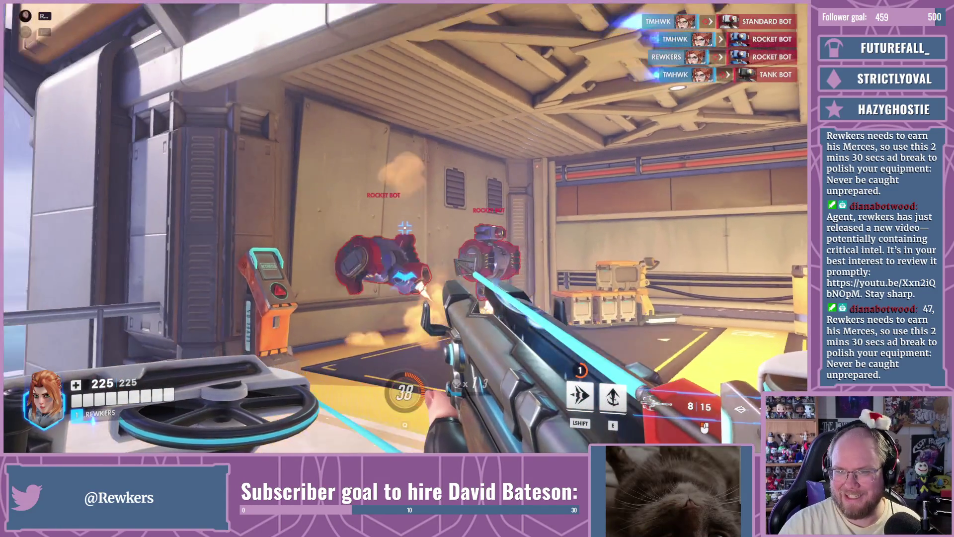
{"action": "left_click", "coordinate": [405, 228]}
{"action": "left_click", "coordinate": [405, 228]}
{"action": "left_click", "coordinate": [405, 227]}
{"action": "left_click", "coordinate": [405, 228]}
{"action": "left_click", "coordinate": [405, 228]}
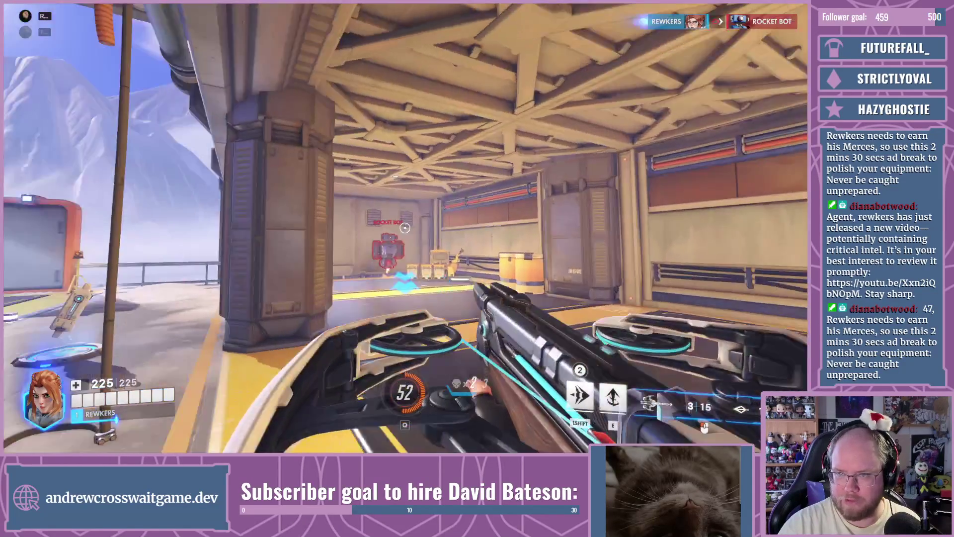
Step: Recheck Freja's hero info, then dash back through the doorway into the spawn room
{"action": "key", "text": "Tab"}
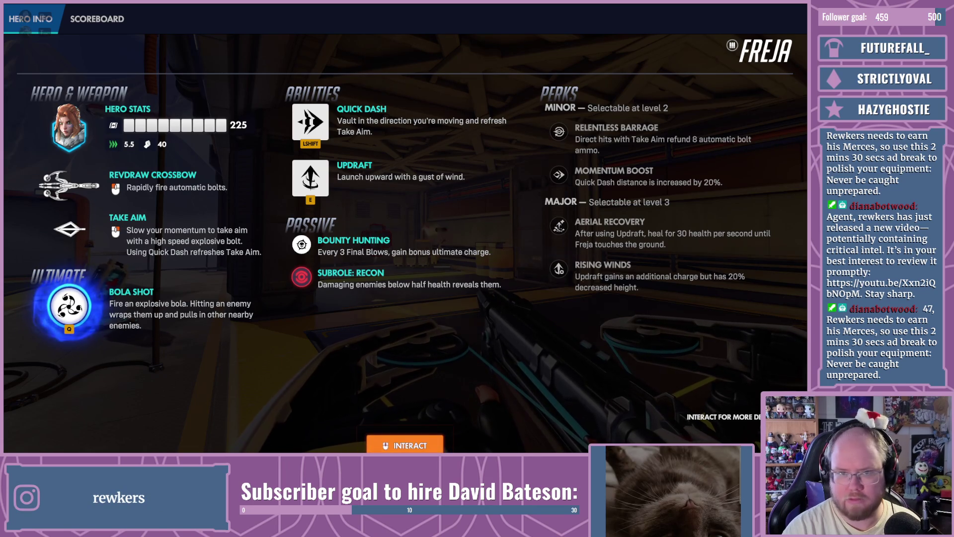
{"action": "key", "text": "Tab"}
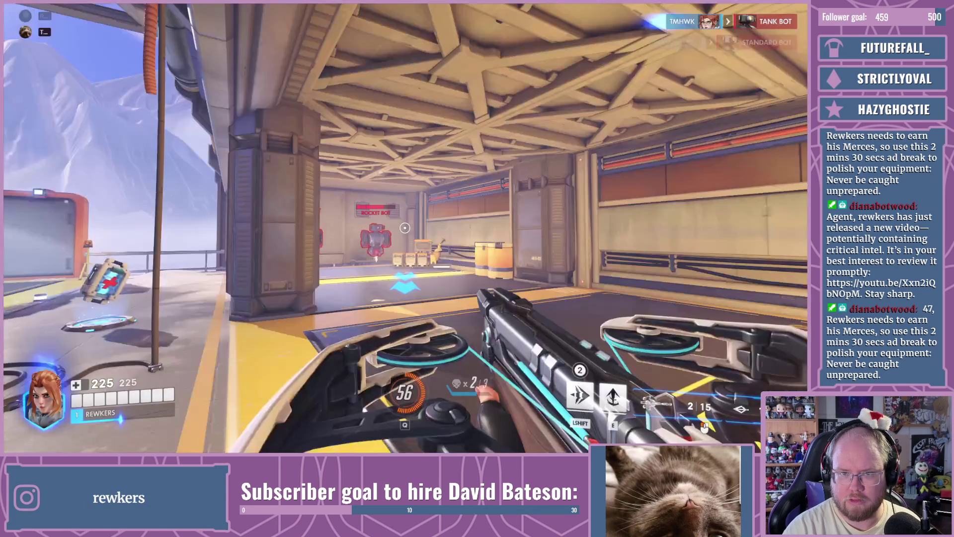
{"action": "key", "text": "shift"}
{"action": "key", "text": "w"}
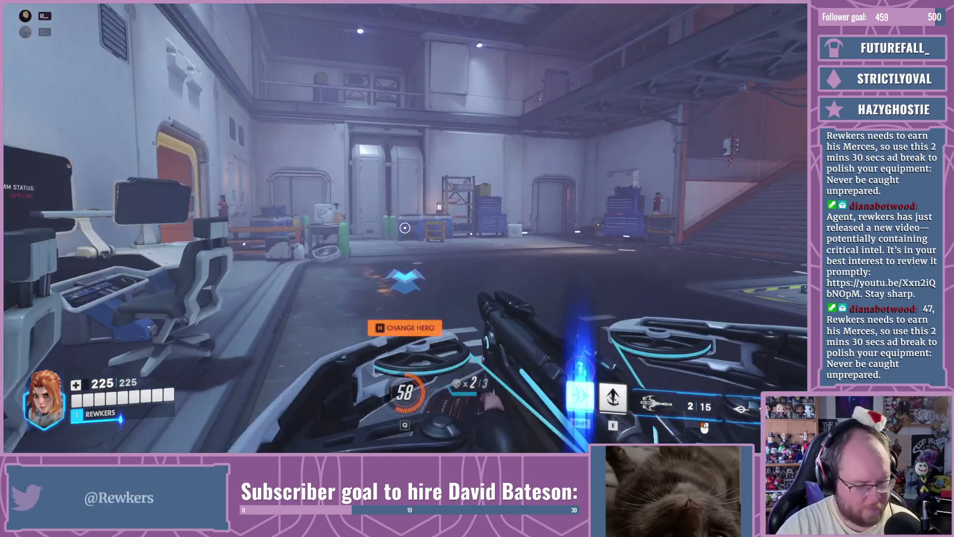
Step: On hero select, preview tanks from Reinhardt to Sigma and Domina, then select Mizuki
{"action": "key", "text": "h"}
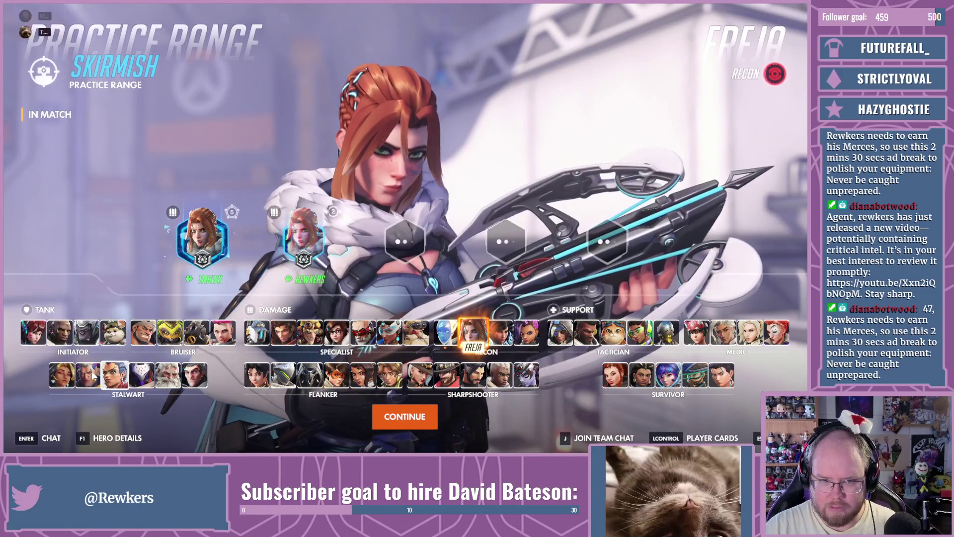
{"action": "left_click", "coordinate": [61, 374]}
{"action": "left_click", "coordinate": [141, 374]}
{"action": "left_click", "coordinate": [168, 374]}
{"action": "left_click", "coordinate": [195, 374]}
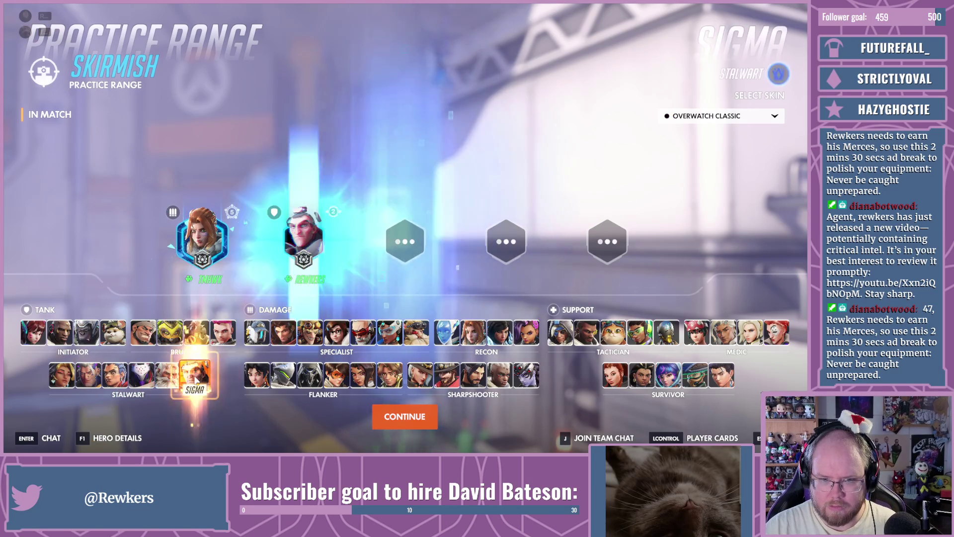
{"action": "left_click", "coordinate": [61, 373]}
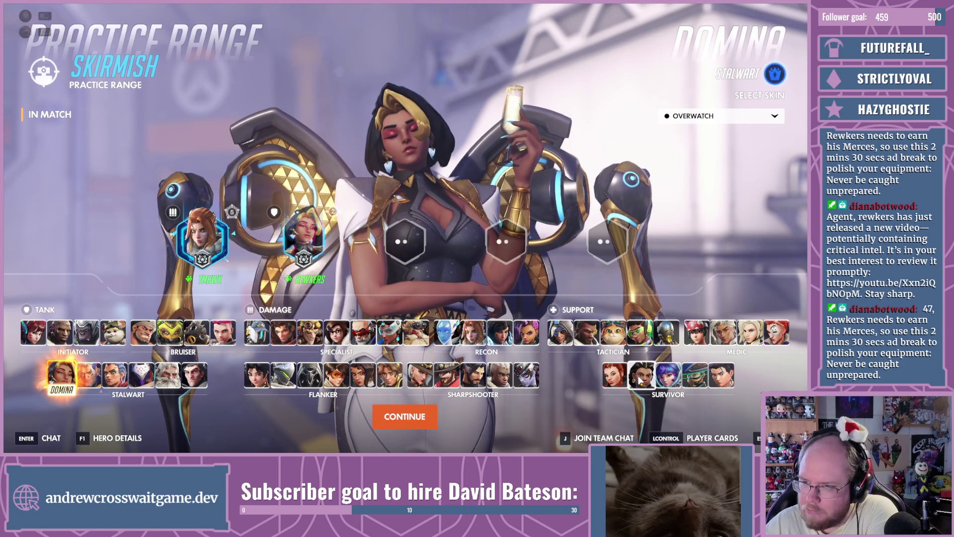
{"action": "left_click", "coordinate": [691, 376]}
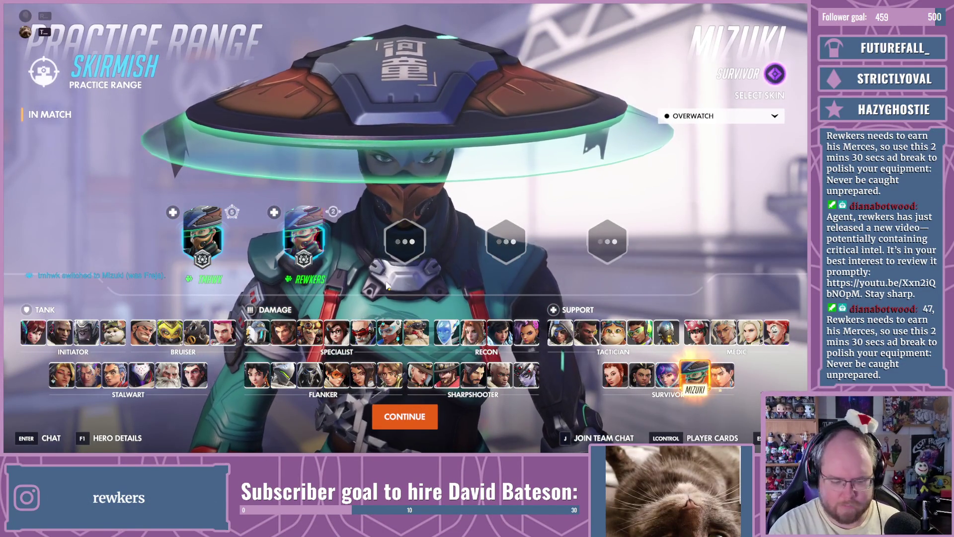
Step: Review Mizuki's abilities and perks, then lock him in to enter the range
{"action": "key", "text": "F1"}
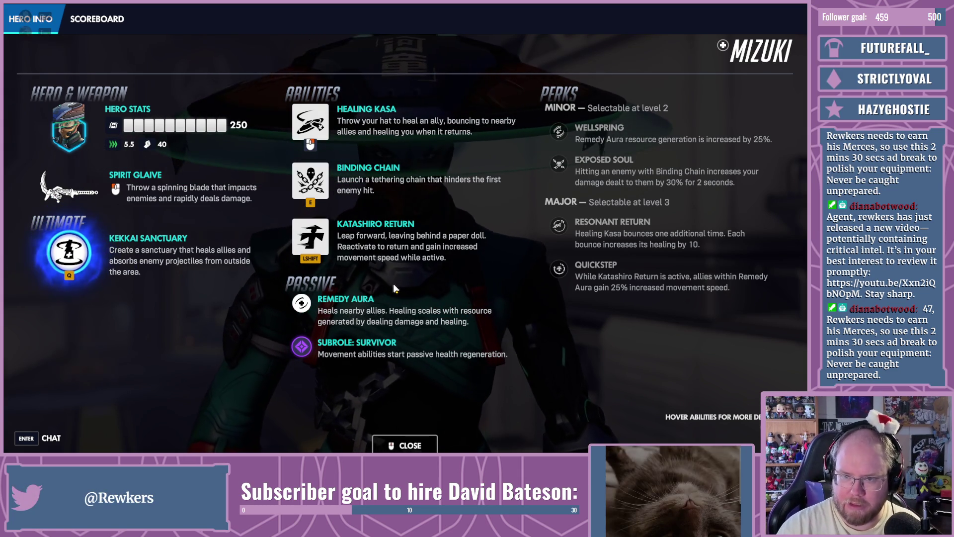
{"action": "right_click", "coordinate": [392, 285]}
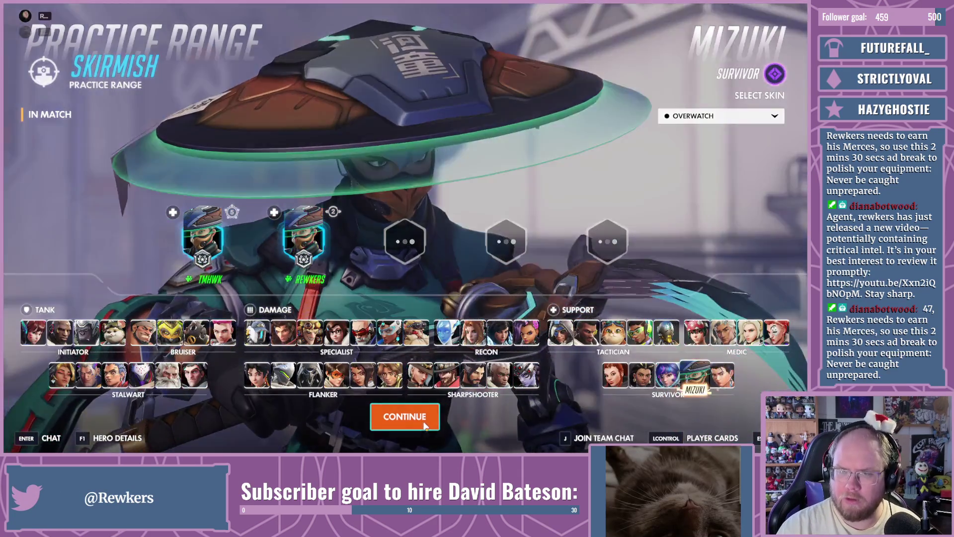
{"action": "left_click", "coordinate": [405, 417]}
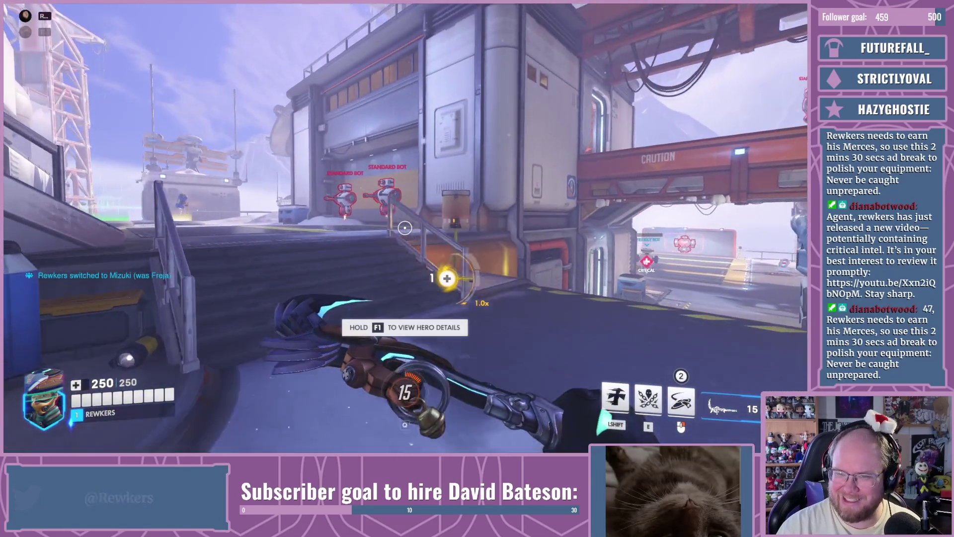
Step: Eliminate several standard bots with shots, melee and Mizuki's E ability, then bring up the first perk choice
{"action": "key", "text": "w"}
{"action": "left_click", "coordinate": [404, 228]}
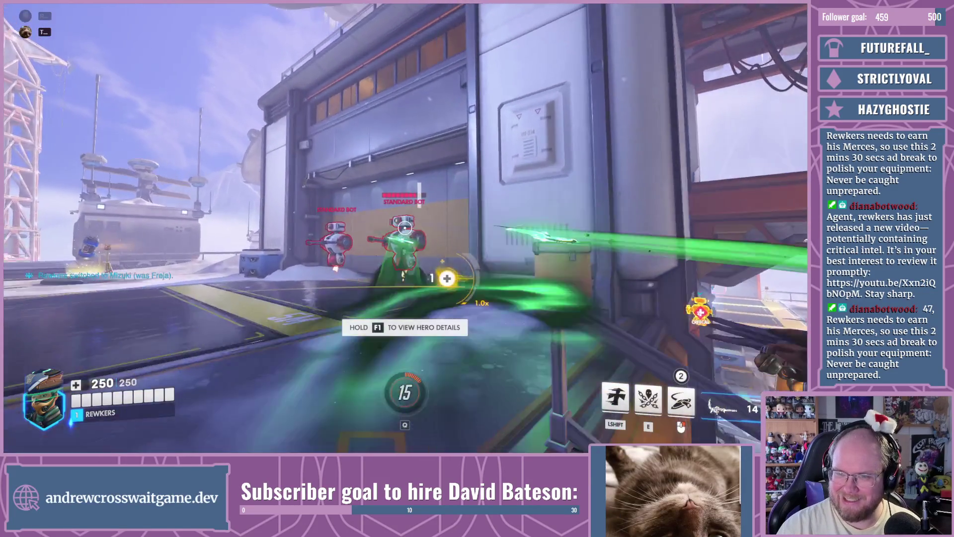
{"action": "left_click", "coordinate": [405, 228]}
{"action": "left_click", "coordinate": [405, 228]}
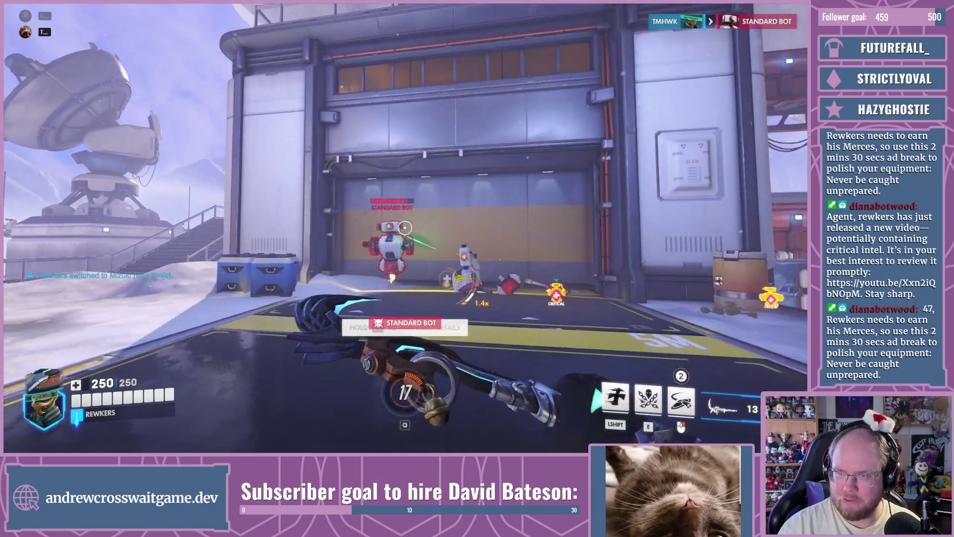
{"action": "left_click", "coordinate": [404, 227]}
{"action": "left_click", "coordinate": [405, 228]}
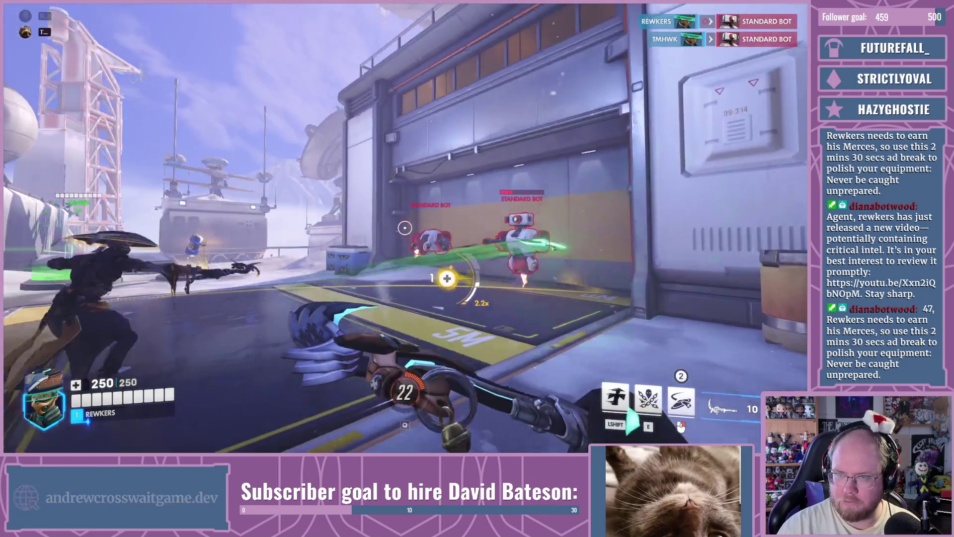
{"action": "left_click", "coordinate": [404, 228]}
{"action": "key", "text": "v"}
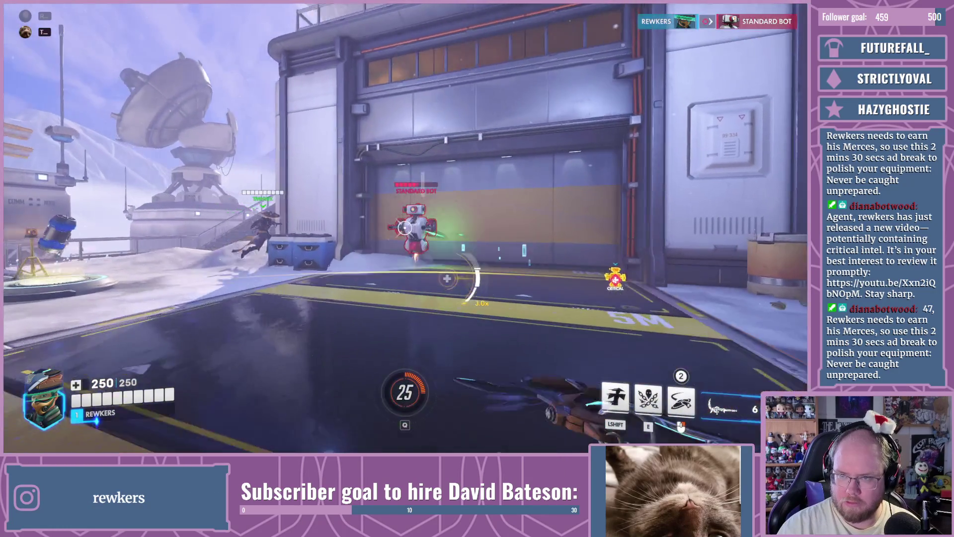
{"action": "left_click", "coordinate": [405, 228]}
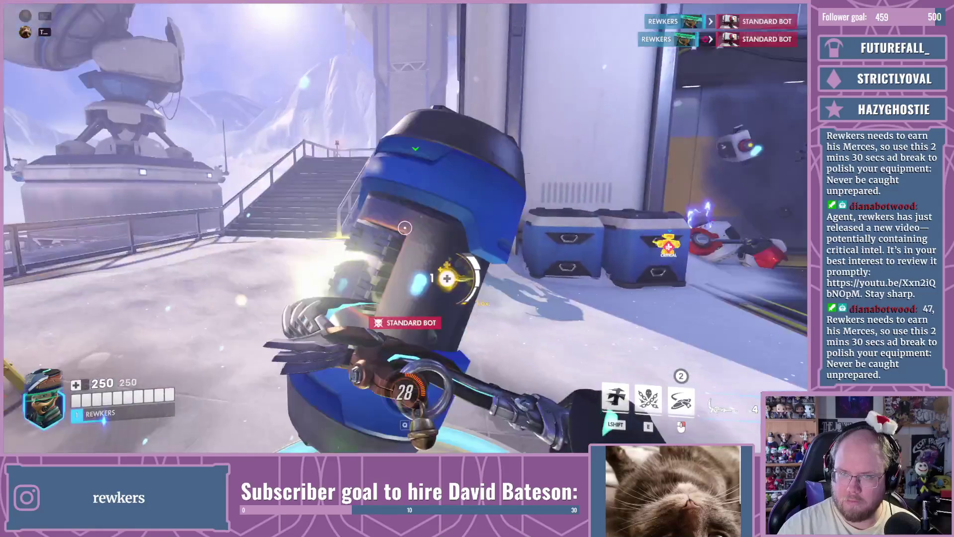
{"action": "key", "text": "e"}
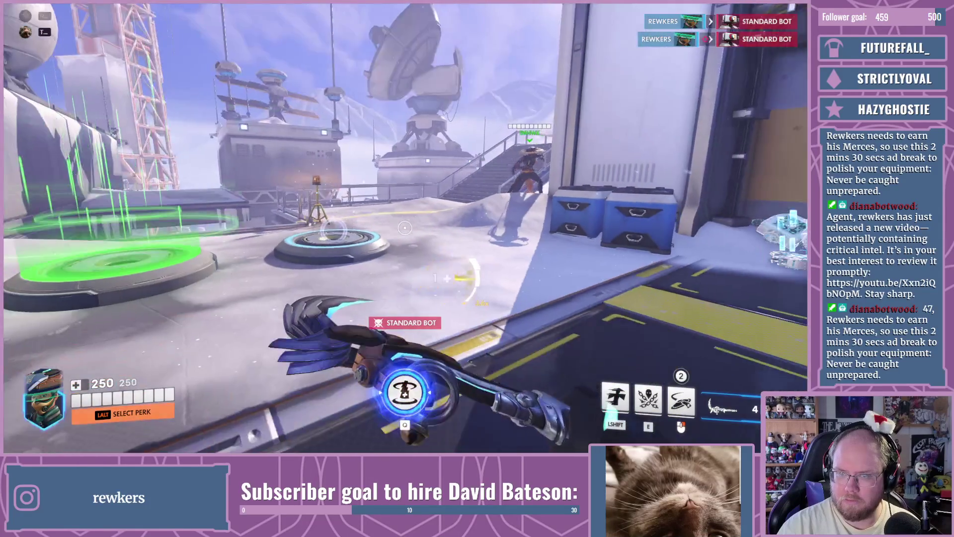
{"action": "key", "text": "alt"}
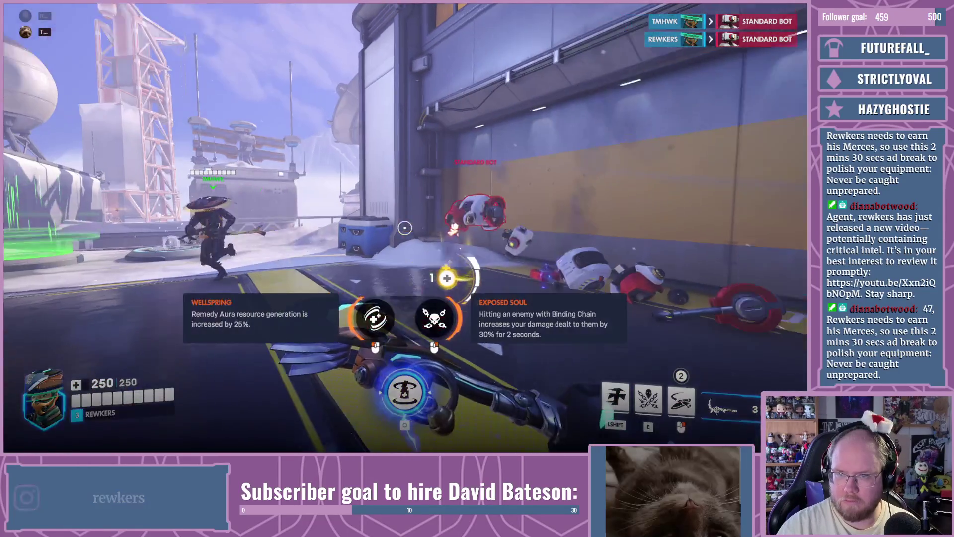
Step: Take the Exposed Soul perk and the Quickstep major perk, then shoot the bots ahead
{"action": "right_click", "coordinate": [405, 228]}
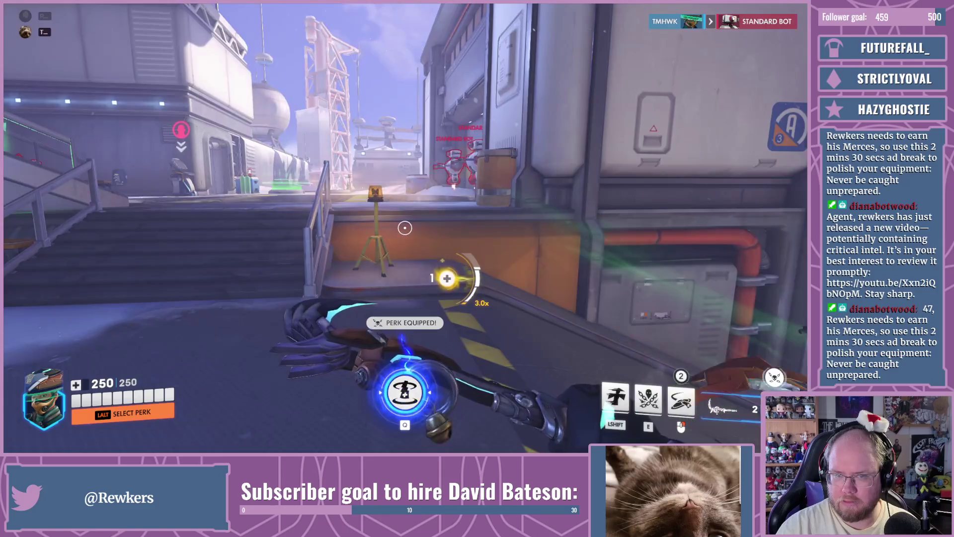
{"action": "key", "text": "alt"}
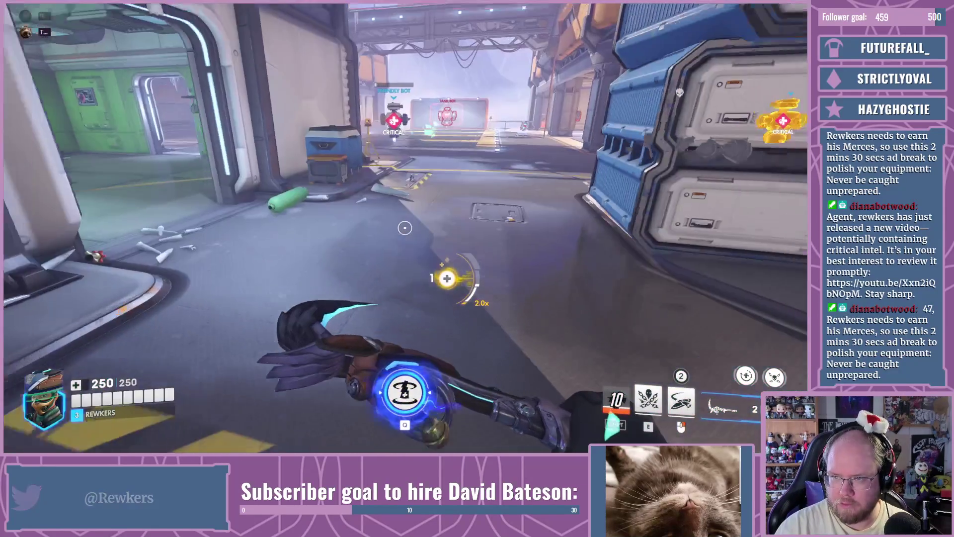
{"action": "left_click", "coordinate": [405, 228]}
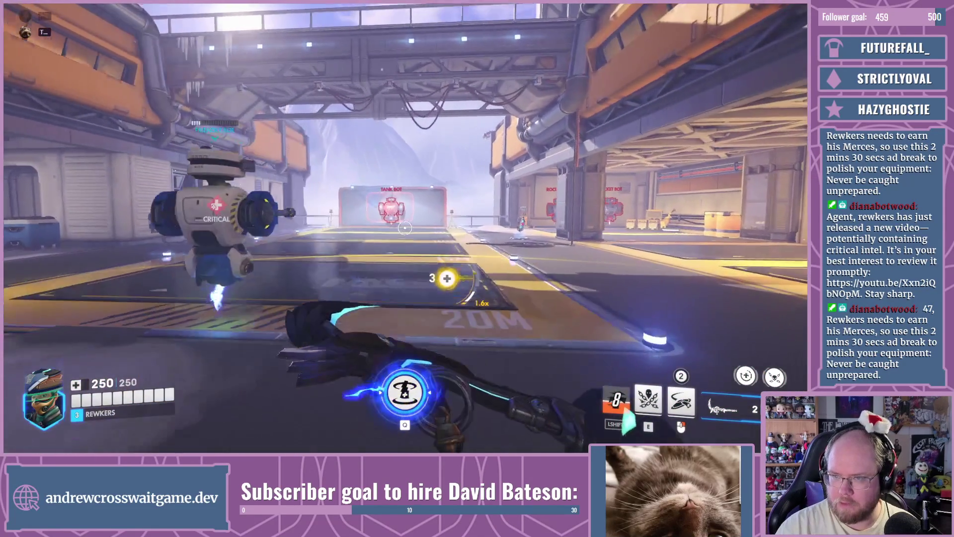
{"action": "left_click", "coordinate": [404, 227]}
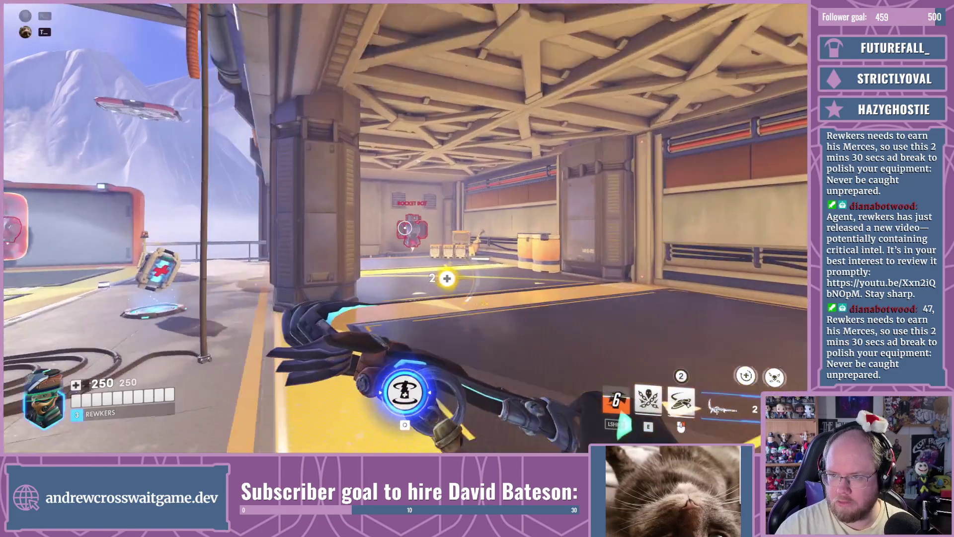
Step: Push through the rocket bot room, kill the standard bot, then bring up Mizuki's hero info
{"action": "key", "text": "w"}
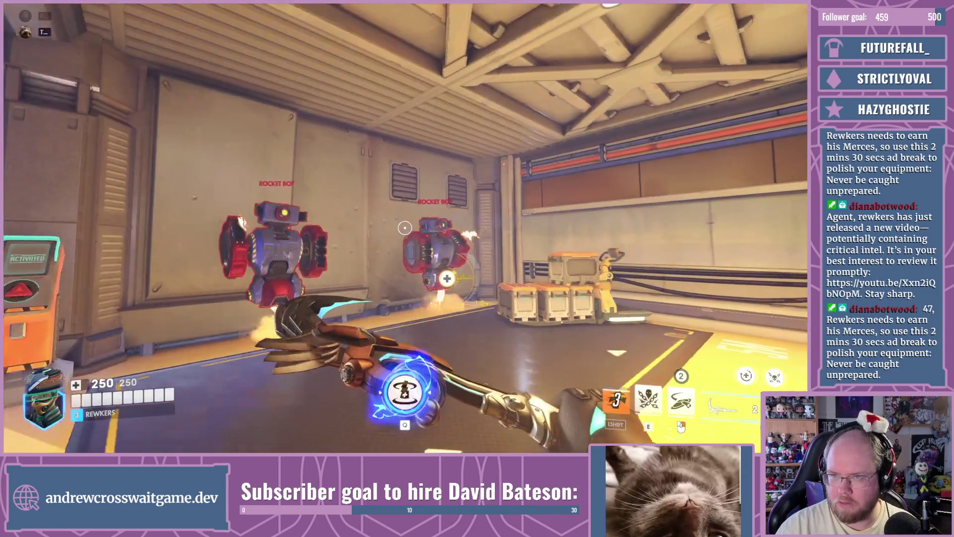
{"action": "left_click", "coordinate": [405, 228]}
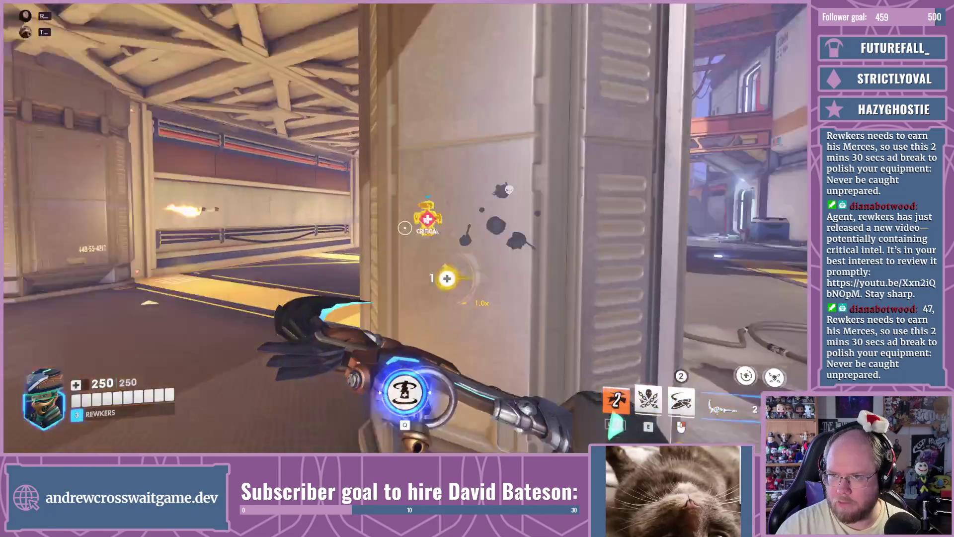
{"action": "key", "text": "w"}
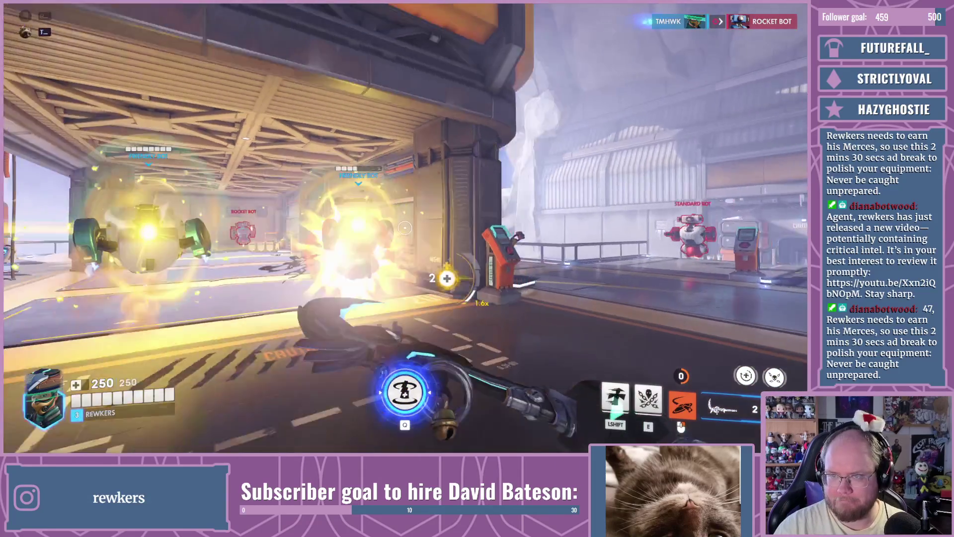
{"action": "key", "text": "w"}
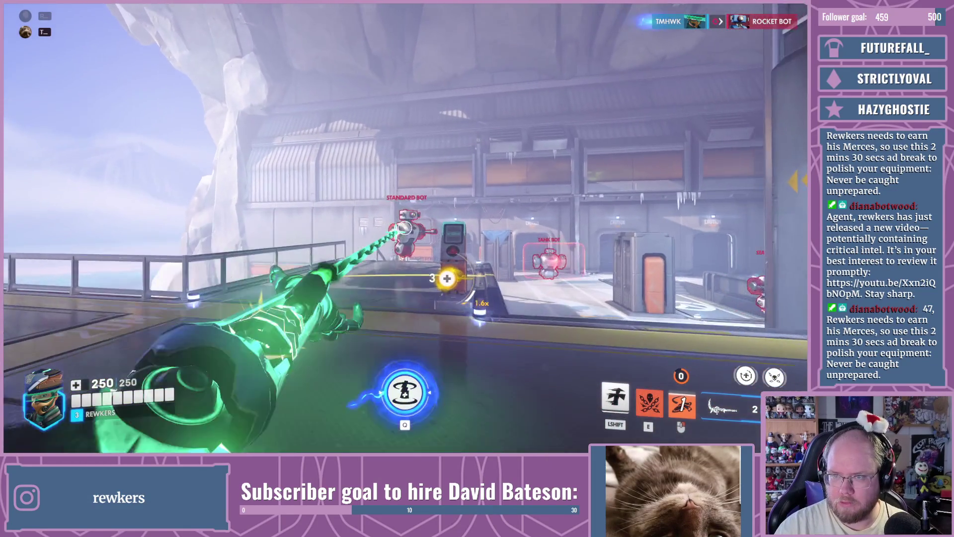
{"action": "left_click", "coordinate": [447, 278]}
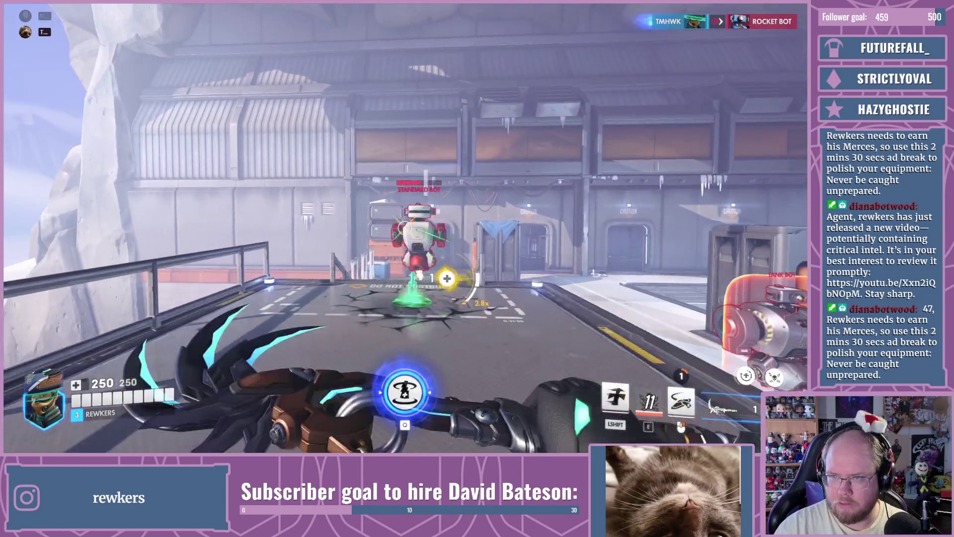
{"action": "left_click", "coordinate": [447, 279]}
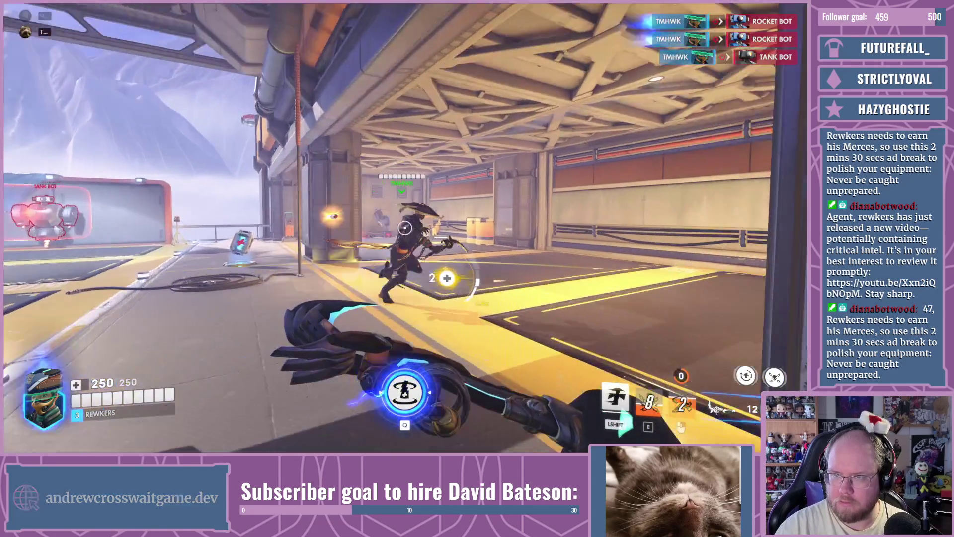
{"action": "key", "text": "Tab"}
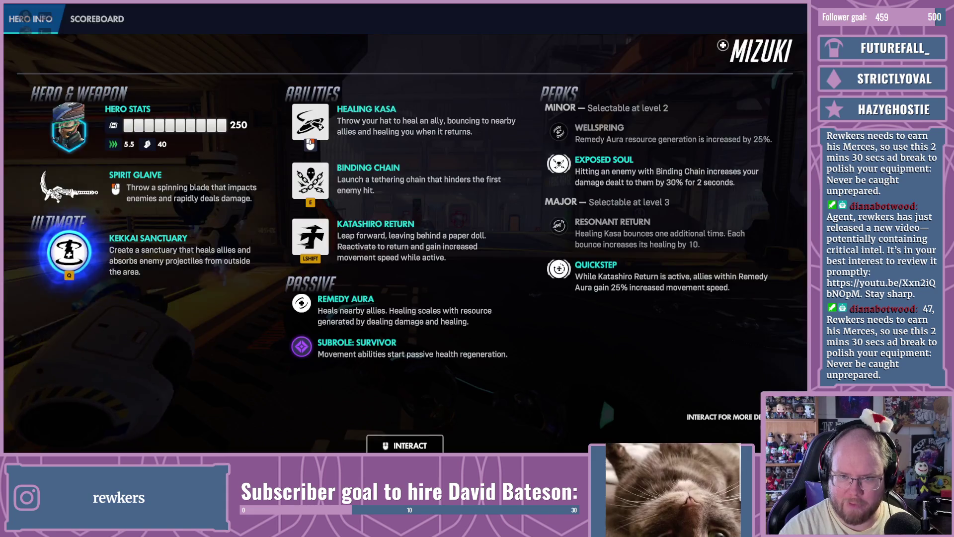
Step: Close Mizuki's hero info, shoot a bot down the corridor, then bring up the build prompt
{"action": "key", "text": "Tab"}
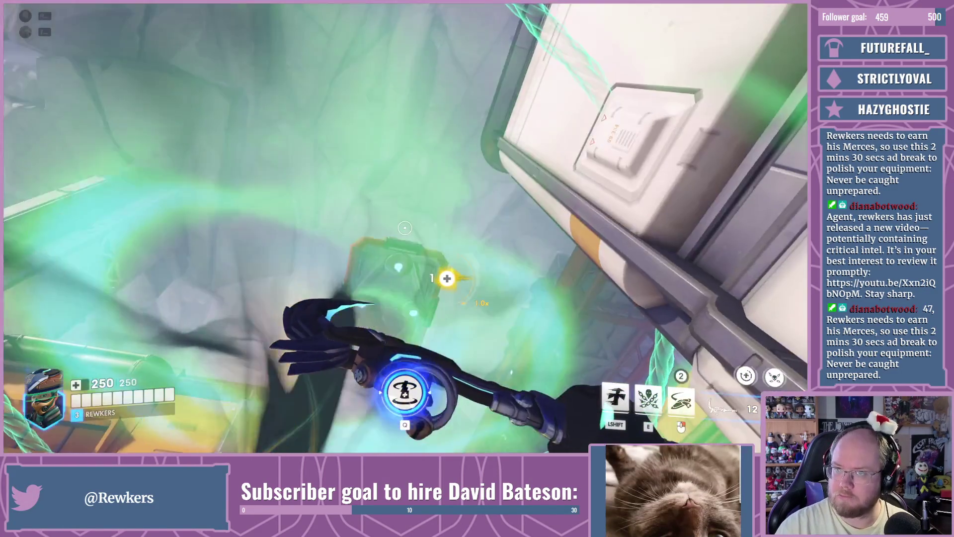
{"action": "left_click", "coordinate": [405, 227]}
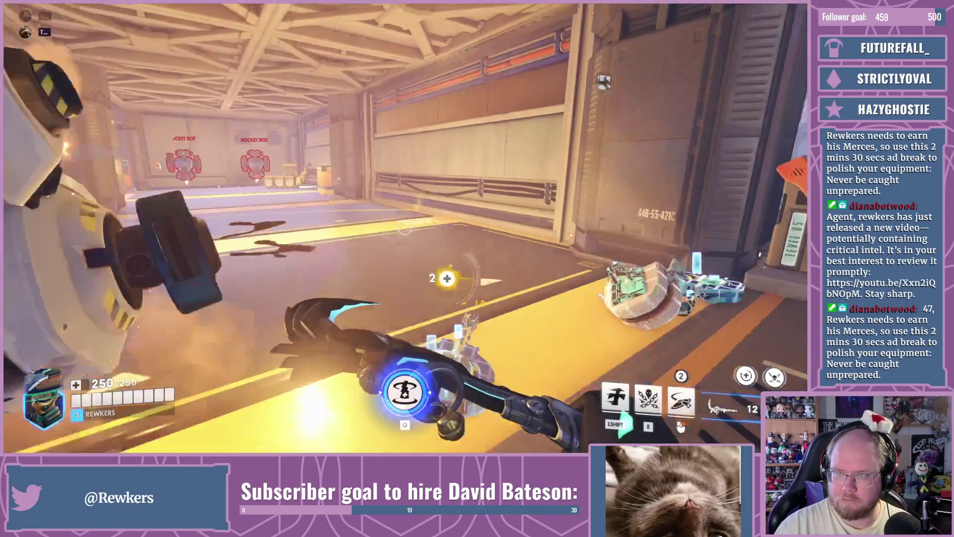
{"action": "right_click", "coordinate": [405, 228]}
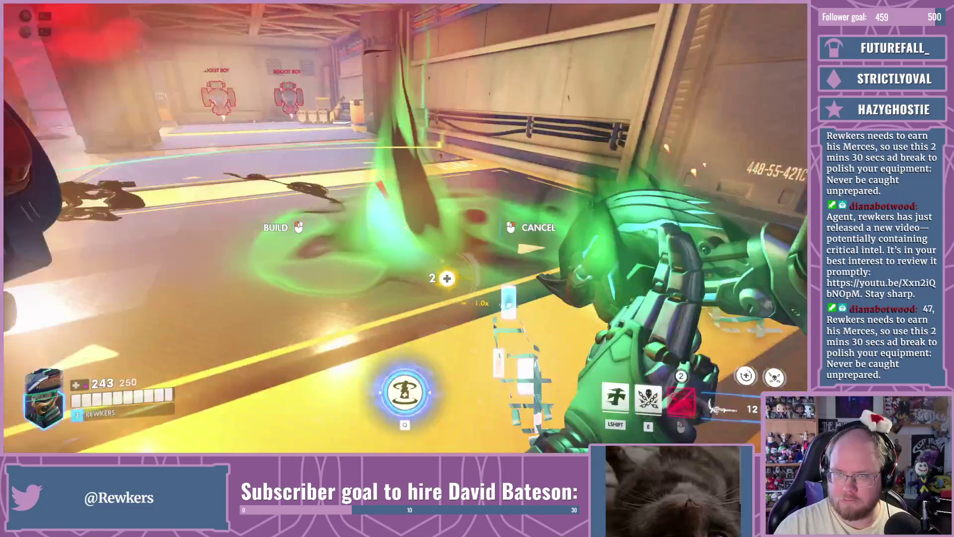